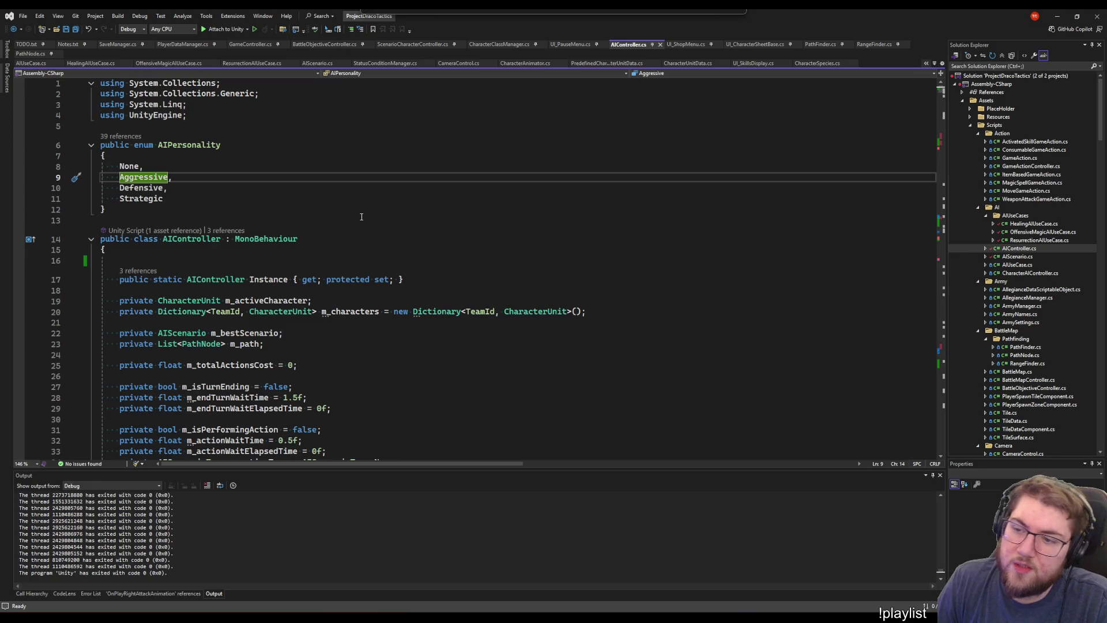
# Open AIScenario.cs, review ApplyVariance, and jump to the ScenarioValueVariance = 5f constant definition
pyautogui.doubleClick(1006, 257)
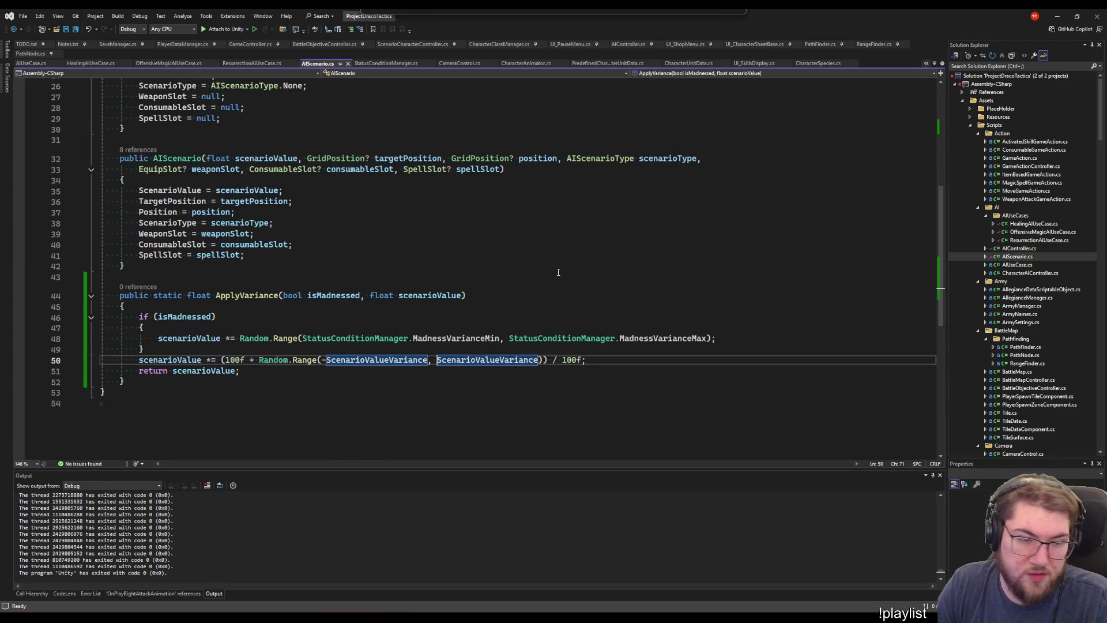
pyautogui.click(522, 295)
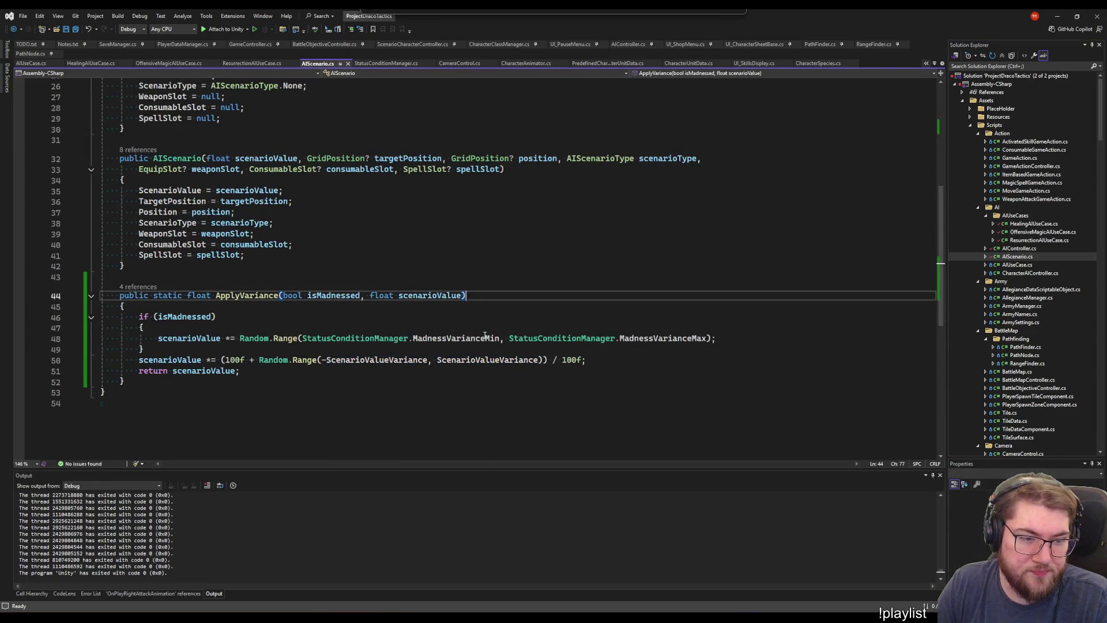
pyautogui.click(454, 338)
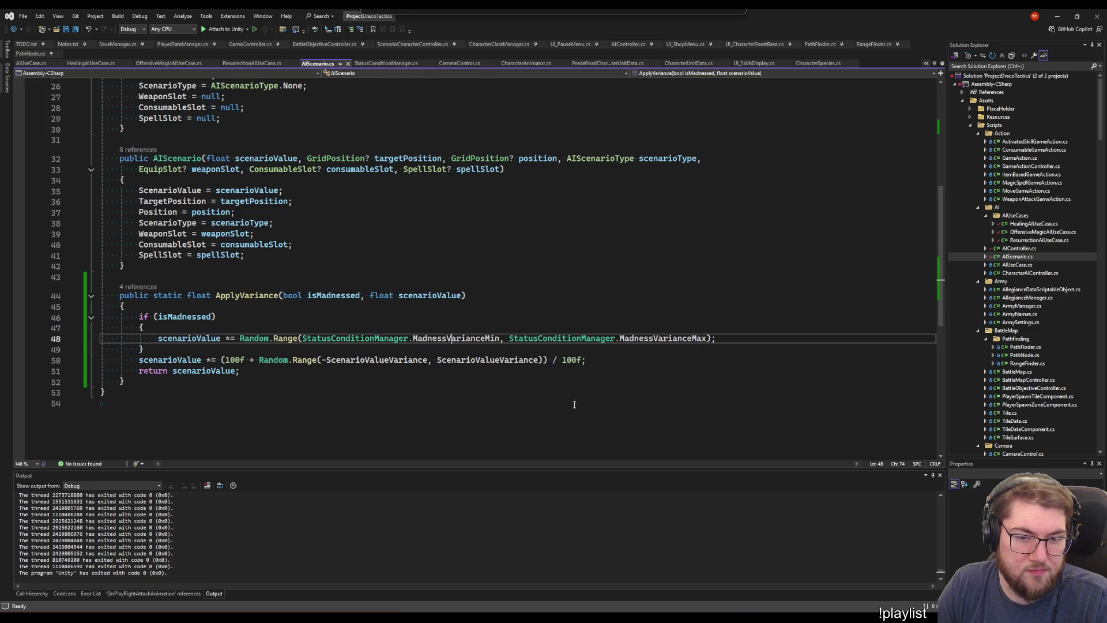
pyautogui.rightClick(371, 362)
pyautogui.click(288, 248)
pyautogui.scroll(7, 289, 248)
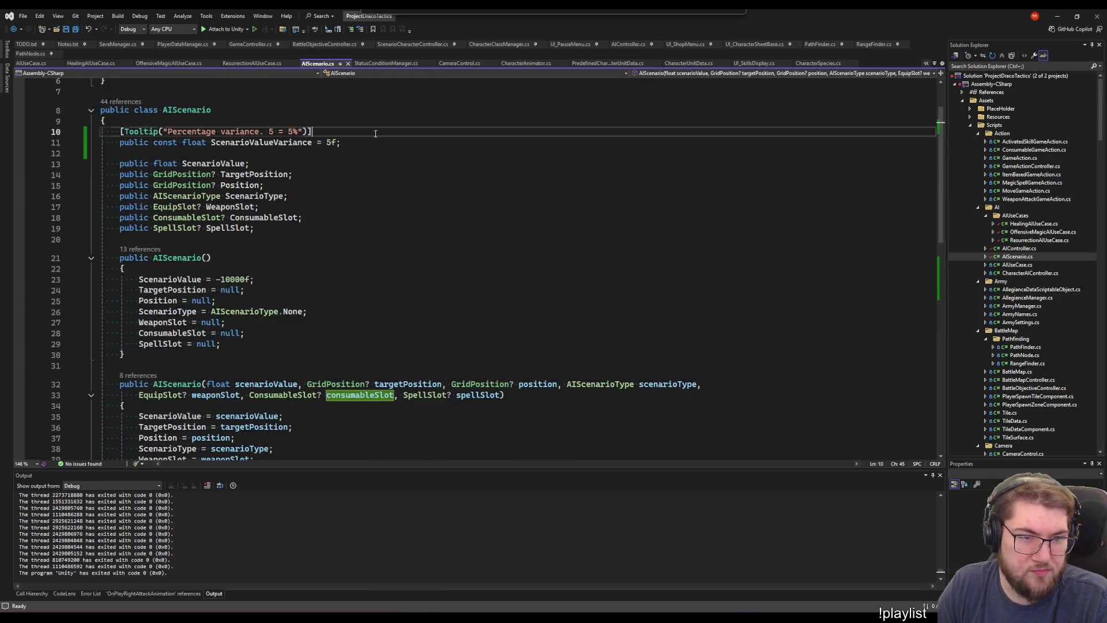
pyautogui.click(356, 146)
# Below the base variance, declare a public const float ScenarioValueVariance_Flat_Aggressive = 5f
pyautogui.press('Return')
pyautogui.press('Return')
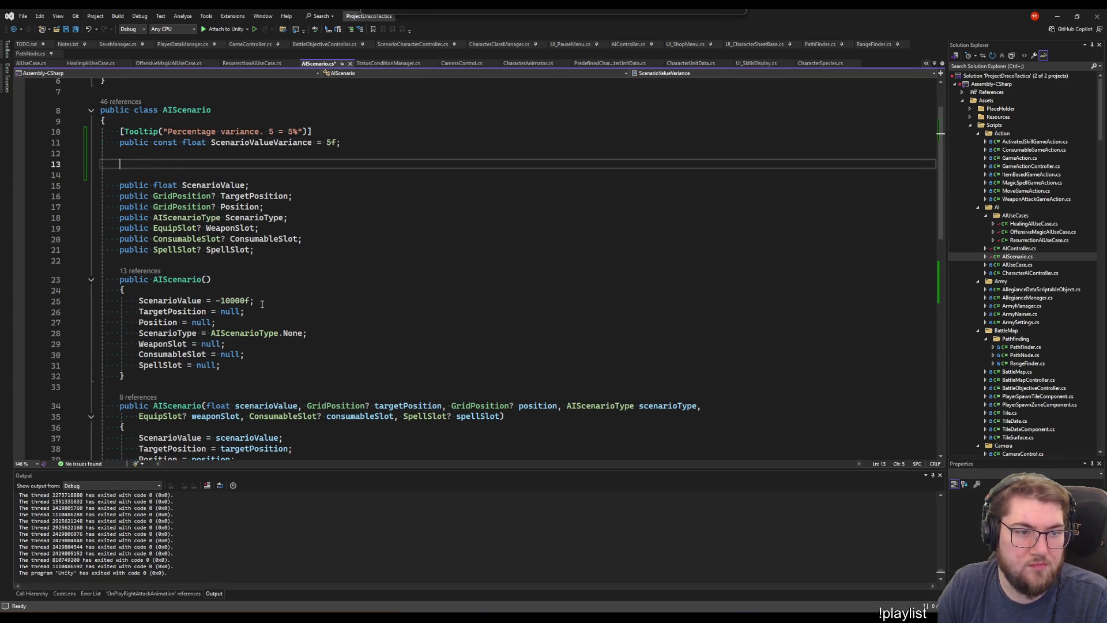
pyautogui.write('public const flaot')
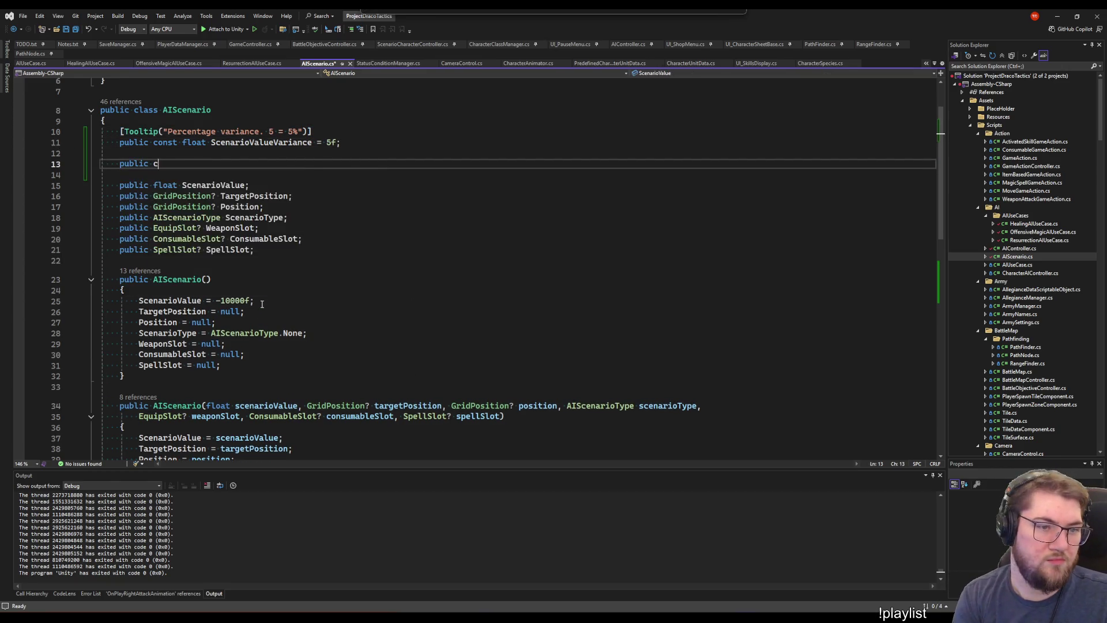
pyautogui.press('BackSpace')
pyautogui.press('BackSpace')
pyautogui.press('BackSpace')
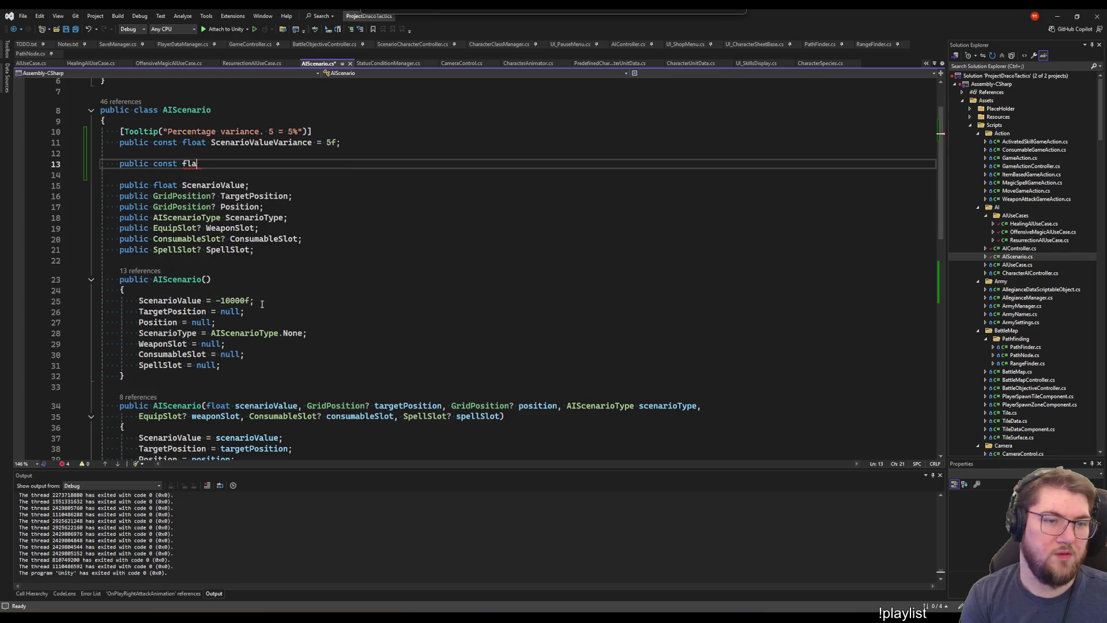
pyautogui.write('loat Sce')
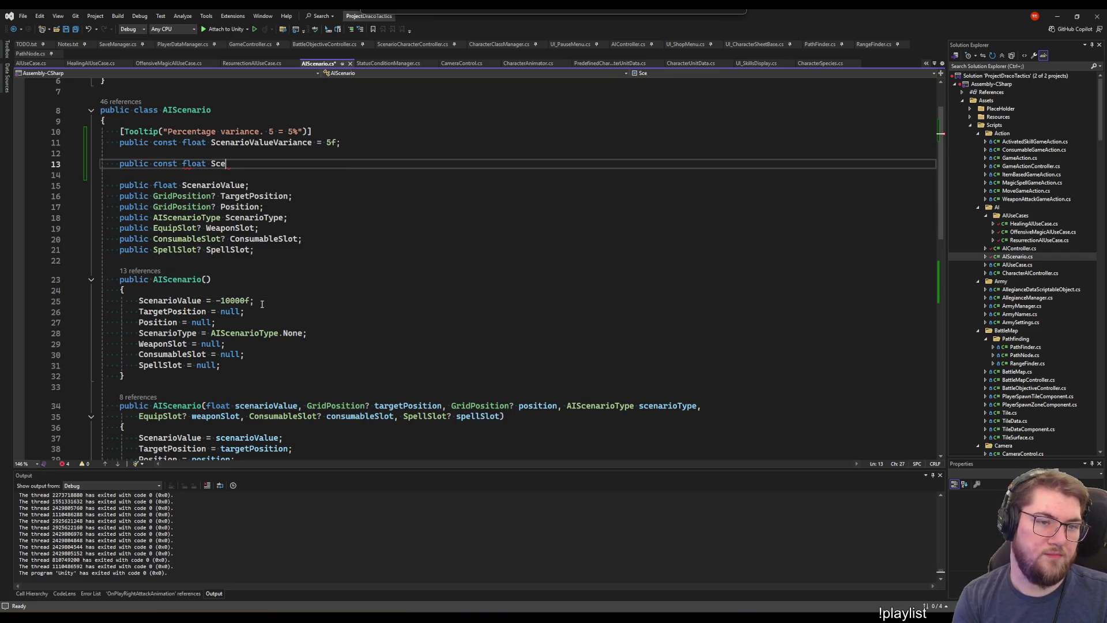
pyautogui.write('narioValueVariance')
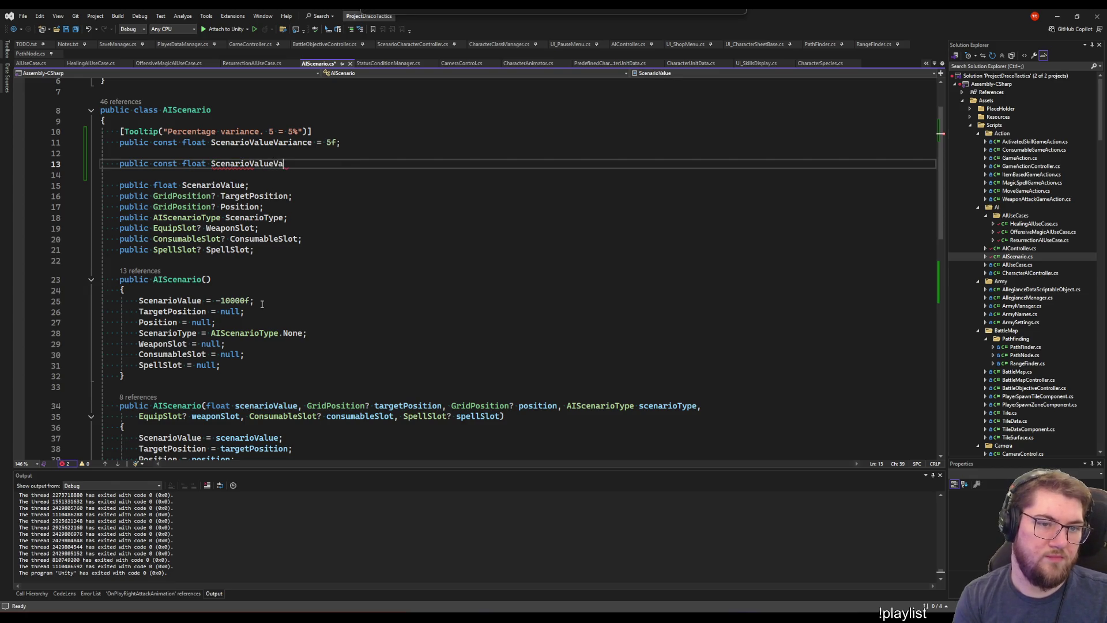
pyautogui.press('Left')
pyautogui.press('Left')
pyautogui.press('Left')
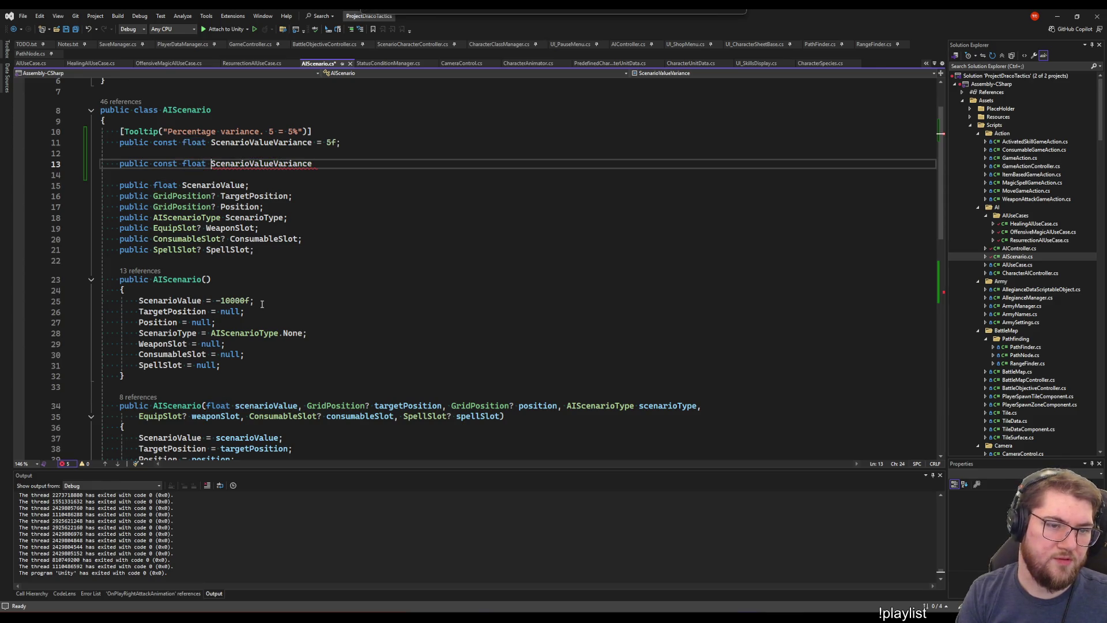
pyautogui.press('End')
pyautogui.write('_Ag')
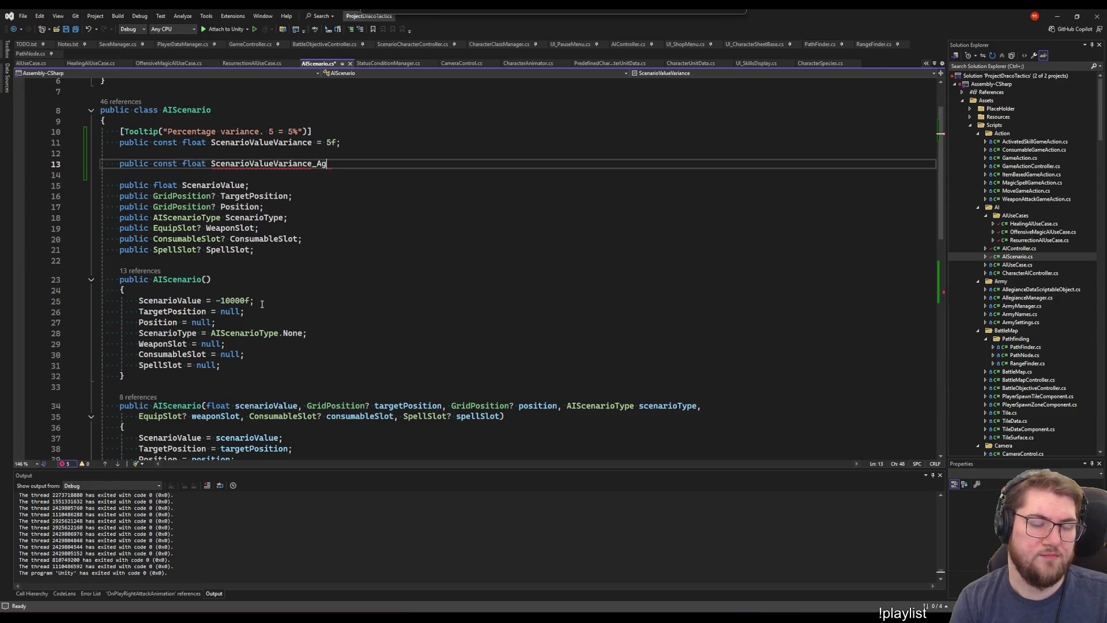
pyautogui.write('gressive =')
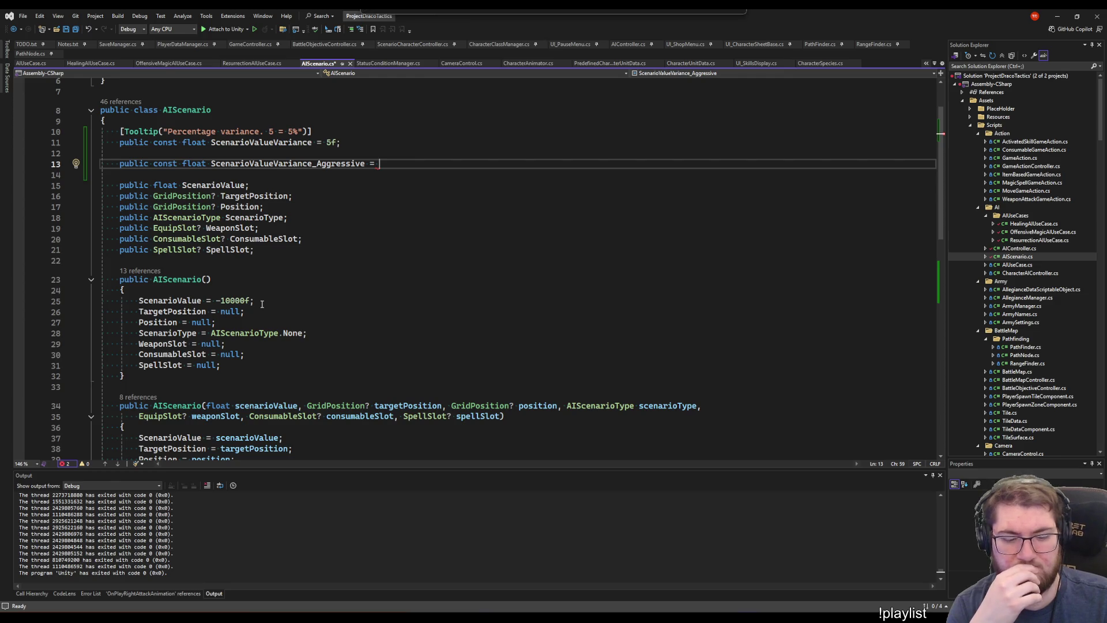
pyautogui.write('5')
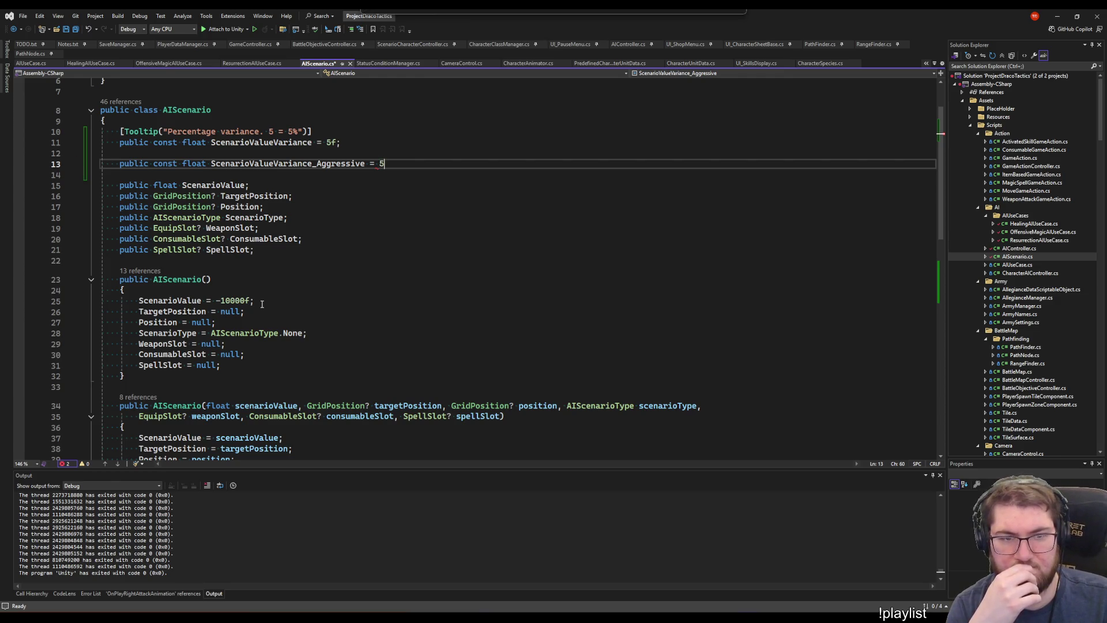
pyautogui.write('f;')
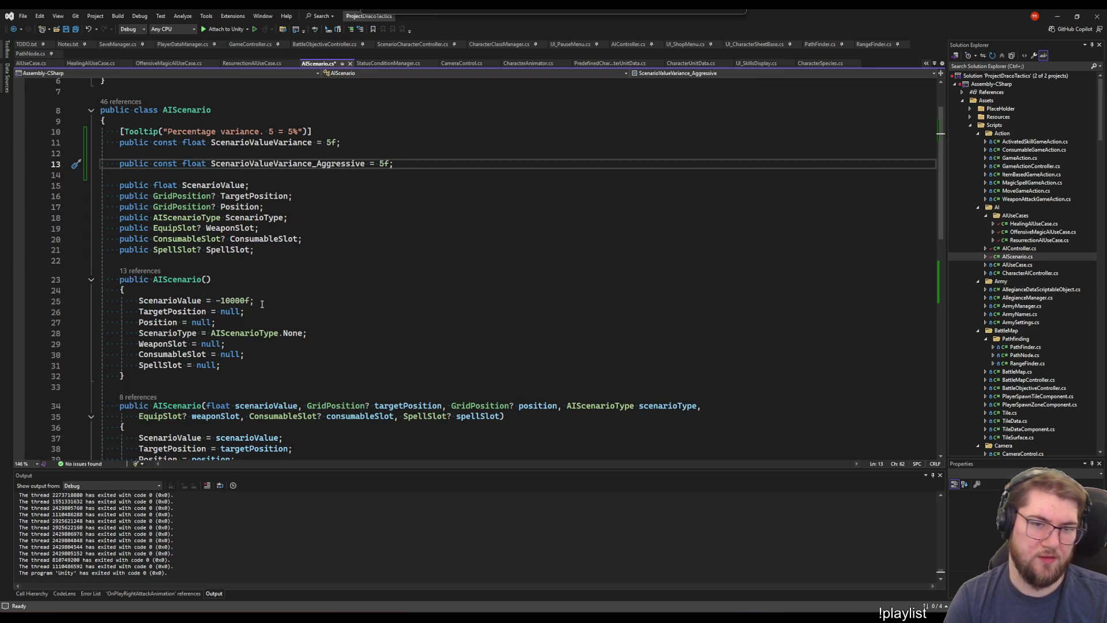
pyautogui.press('Left')
pyautogui.press('Left')
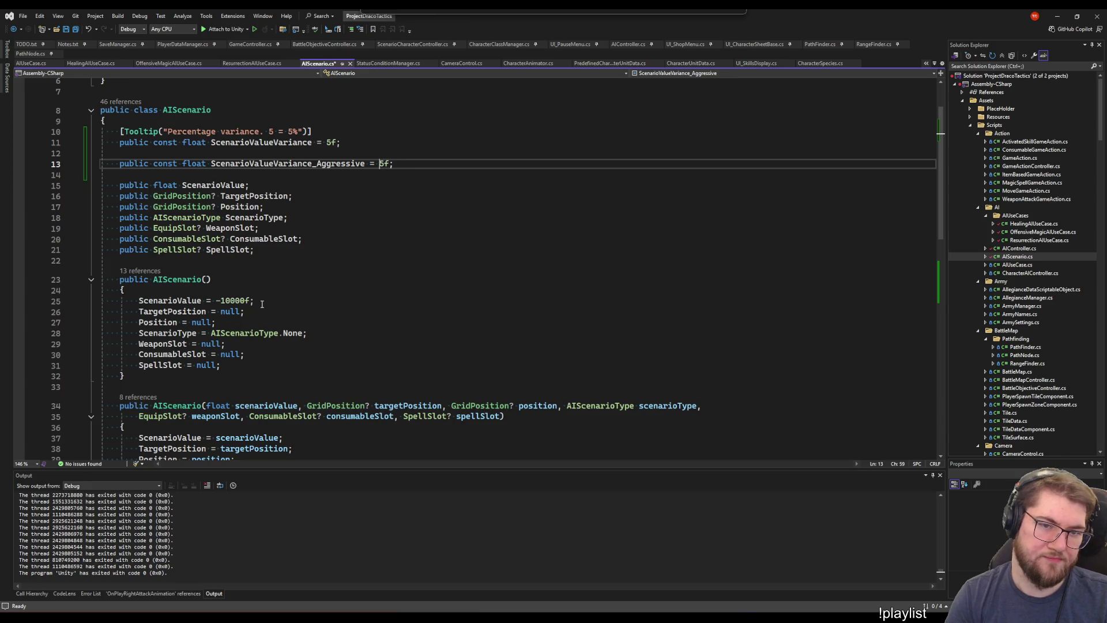
pyautogui.hotkey('ctrl', 'r')
pyautogui.hotkey('ctrl', 'r')
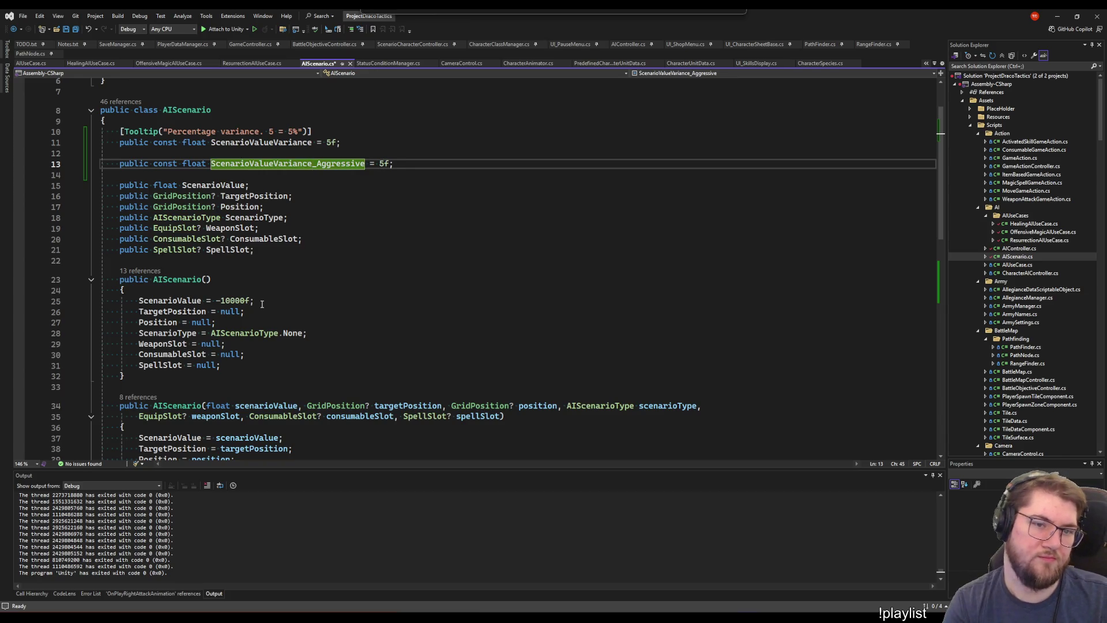
pyautogui.write('Flat_')
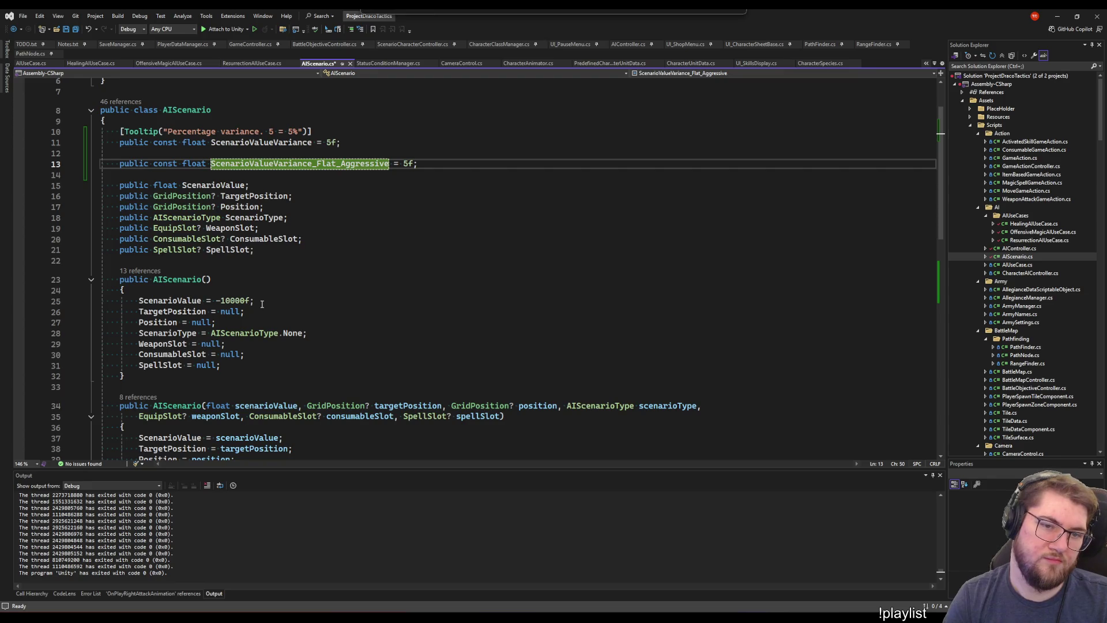
pyautogui.press('Return')
pyautogui.press('End')
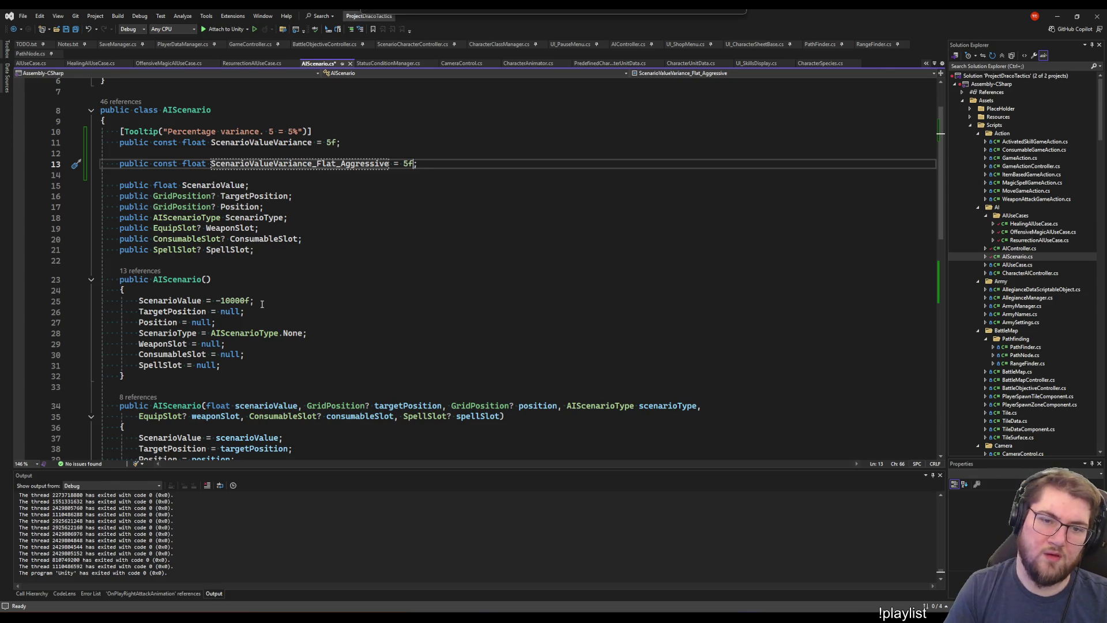
# Change the Flat_Aggressive value to 10f and duplicate that declaration line
pyautogui.press('Left')
pyautogui.press('Left')
pyautogui.press('Delete')
pyautogui.write('10')
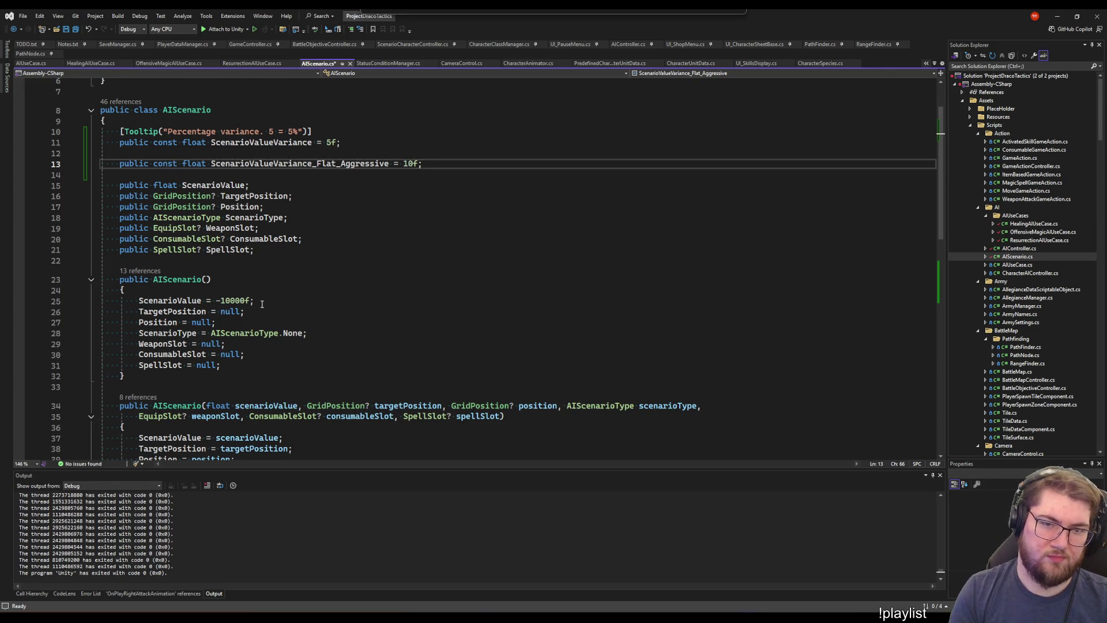
pyautogui.press('End')
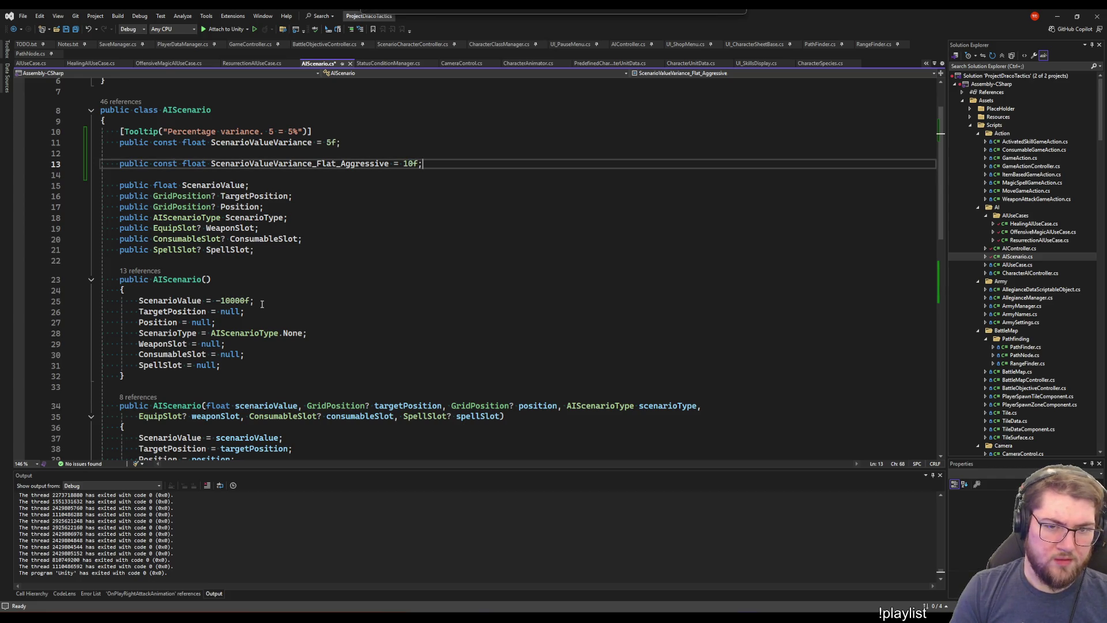
pyautogui.hotkey('ctrl', 'd')
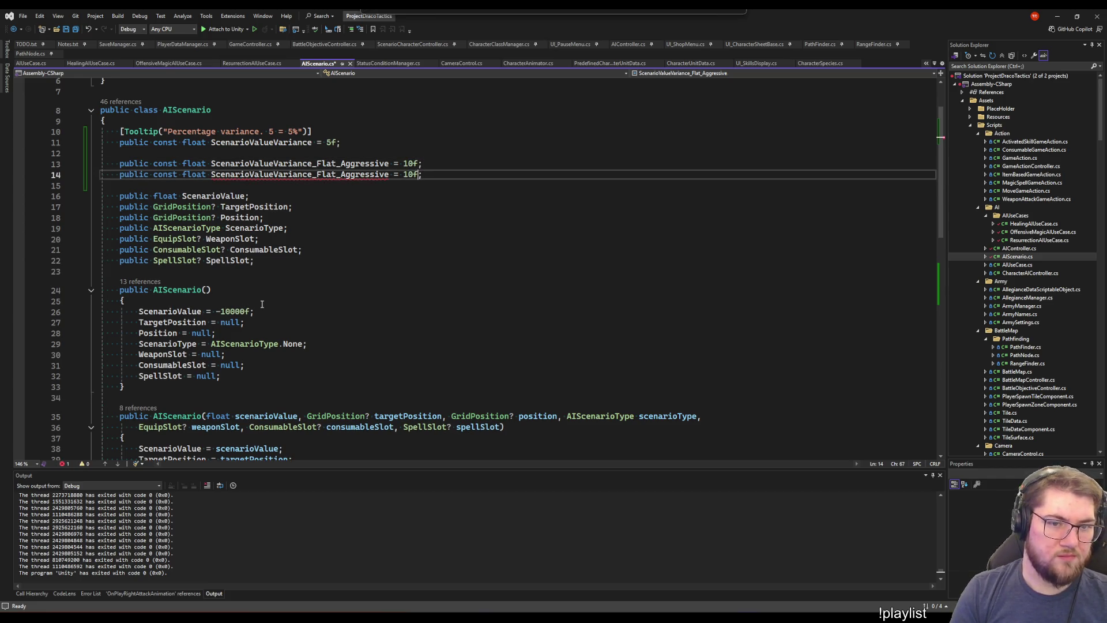
# Rename the duplicated constant from Flat_Aggressive to ScenarioValueVariance_Defensive
pyautogui.press('Left')
pyautogui.press('Left')
pyautogui.press('Left')
pyautogui.press('Up')
pyautogui.press('Left')
pyautogui.press('Left')
pyautogui.press('Left')
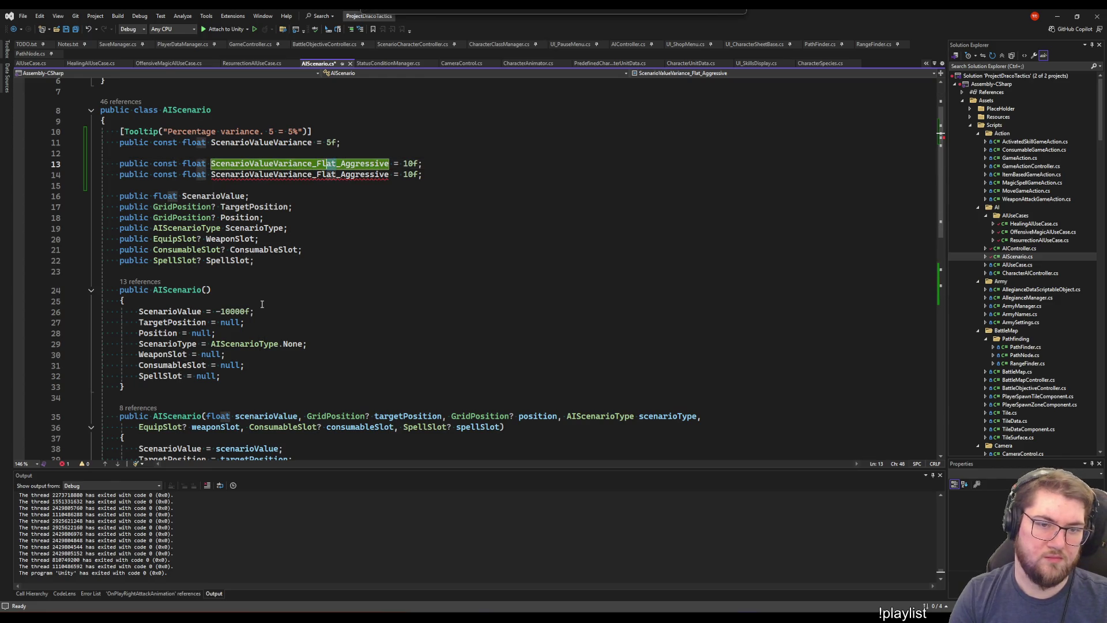
pyautogui.press('Down')
pyautogui.press('Right')
pyautogui.press('Right')
pyautogui.press('Right')
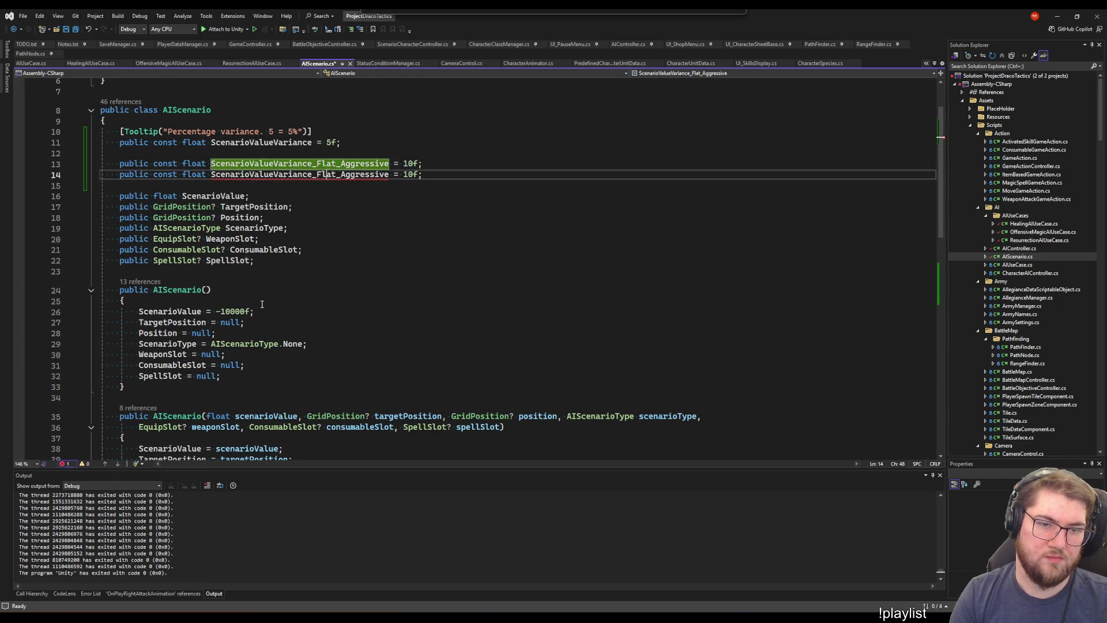
pyautogui.press('Left')
pyautogui.press('Left')
pyautogui.press('Left')
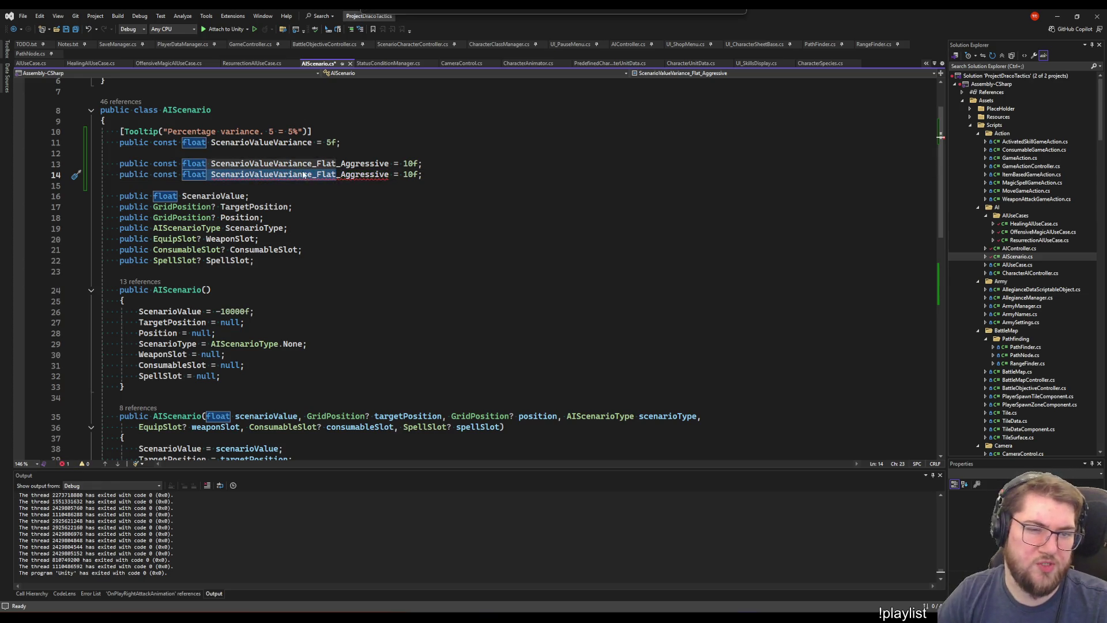
pyautogui.click(333, 174)
pyautogui.hotkey('ctrl', 'r')
pyautogui.hotkey('ctrl', 'r')
pyautogui.press('BackSpace')
pyautogui.press('BackSpace')
pyautogui.press('BackSpace')
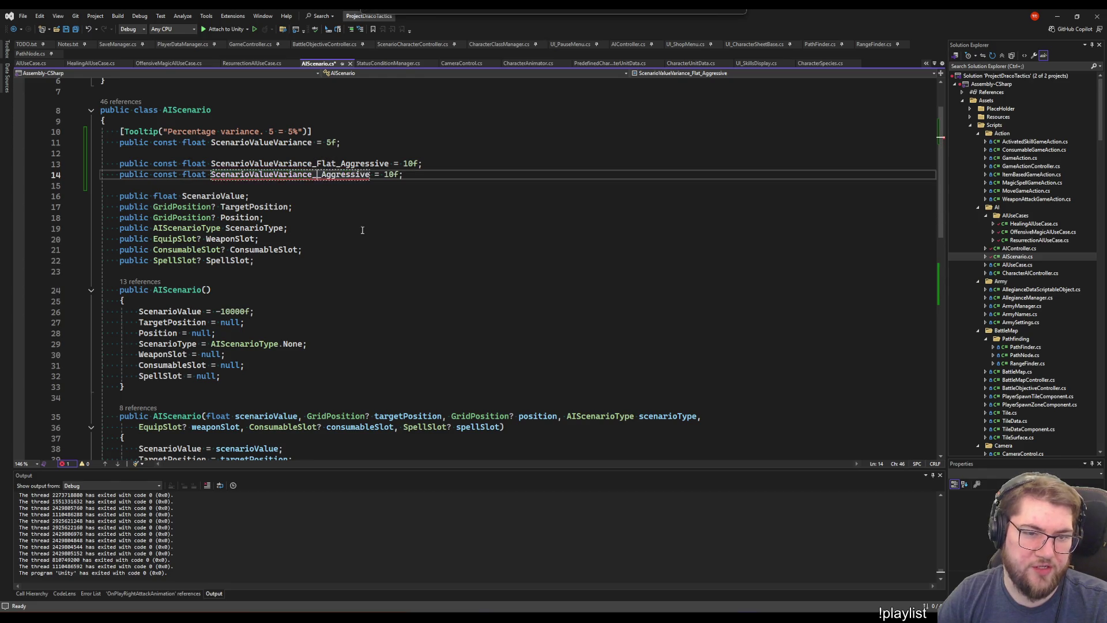
pyautogui.press('Delete')
pyautogui.press('Delete')
pyautogui.press('Return')
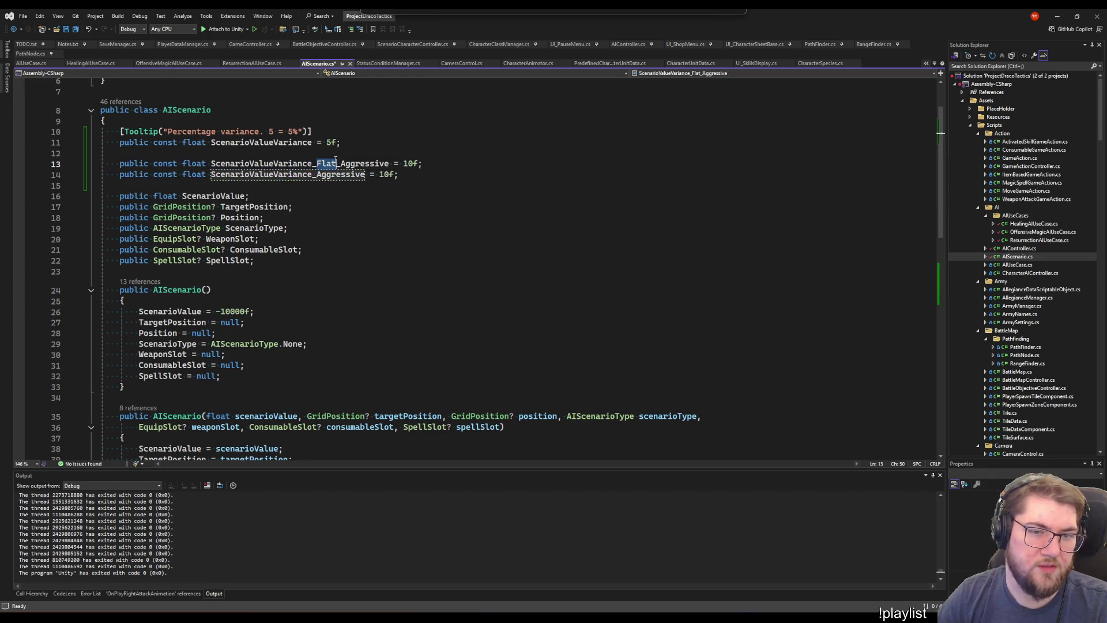
pyautogui.doubleClick(317, 175)
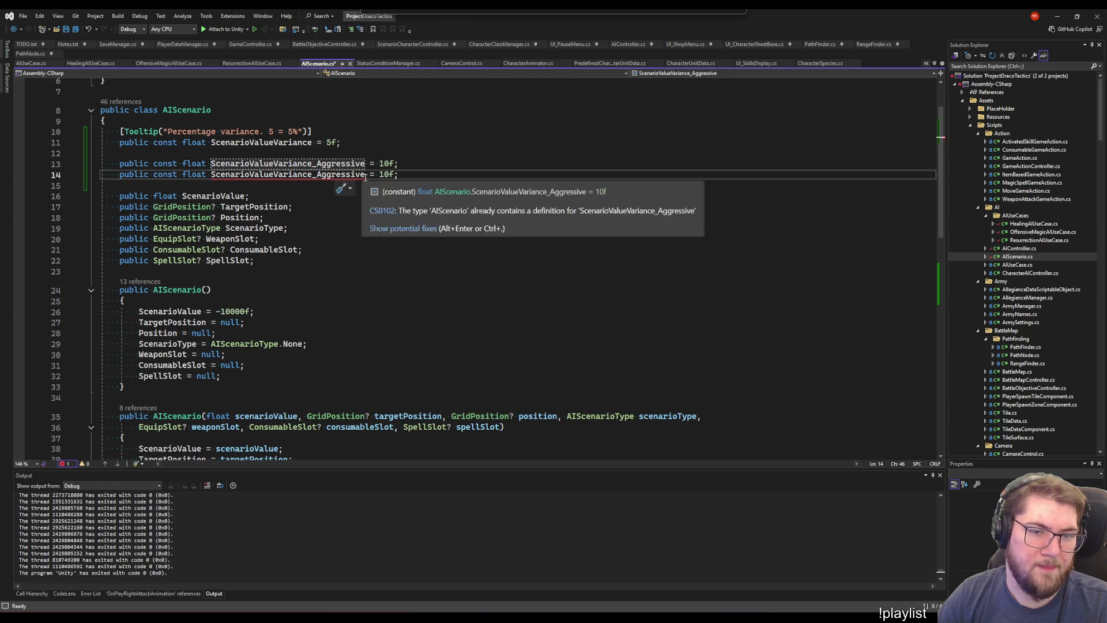
pyautogui.write('Defensive')
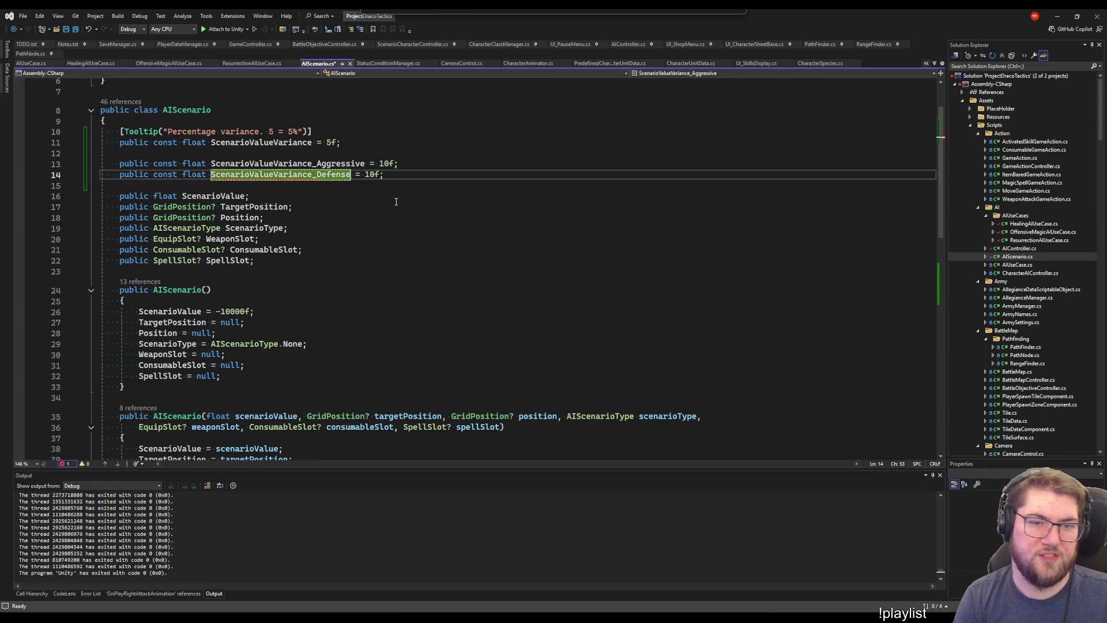
# Set the Defensive variance to 5f and the Aggressive variance to 15f
pyautogui.scroll(2, 396, 202)
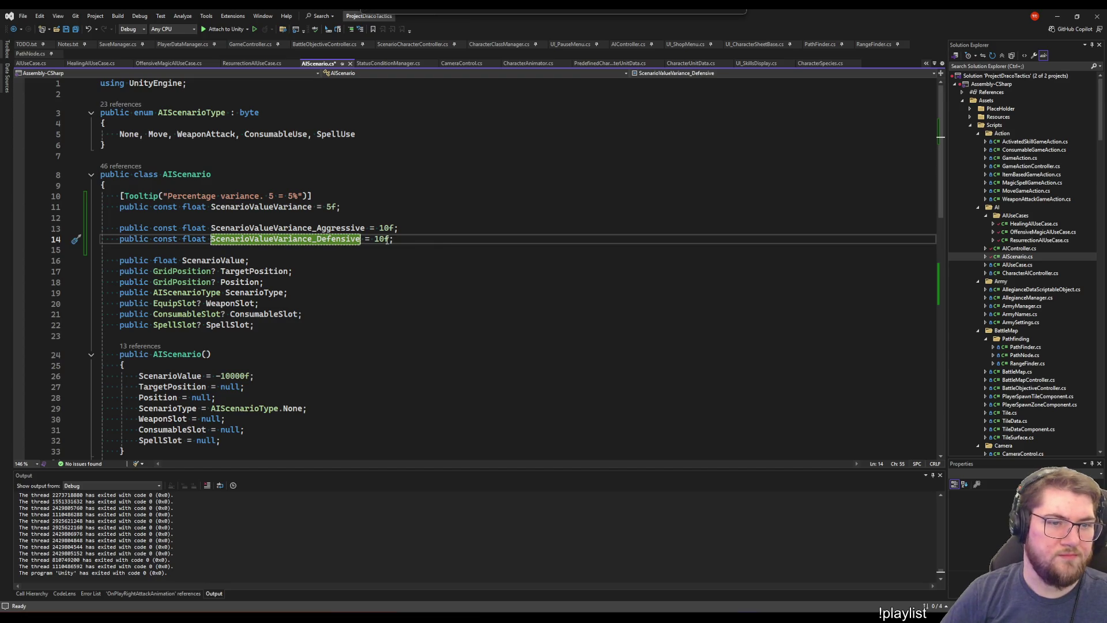
pyautogui.scroll(-2, 403, 201)
pyautogui.scroll(2, 411, 201)
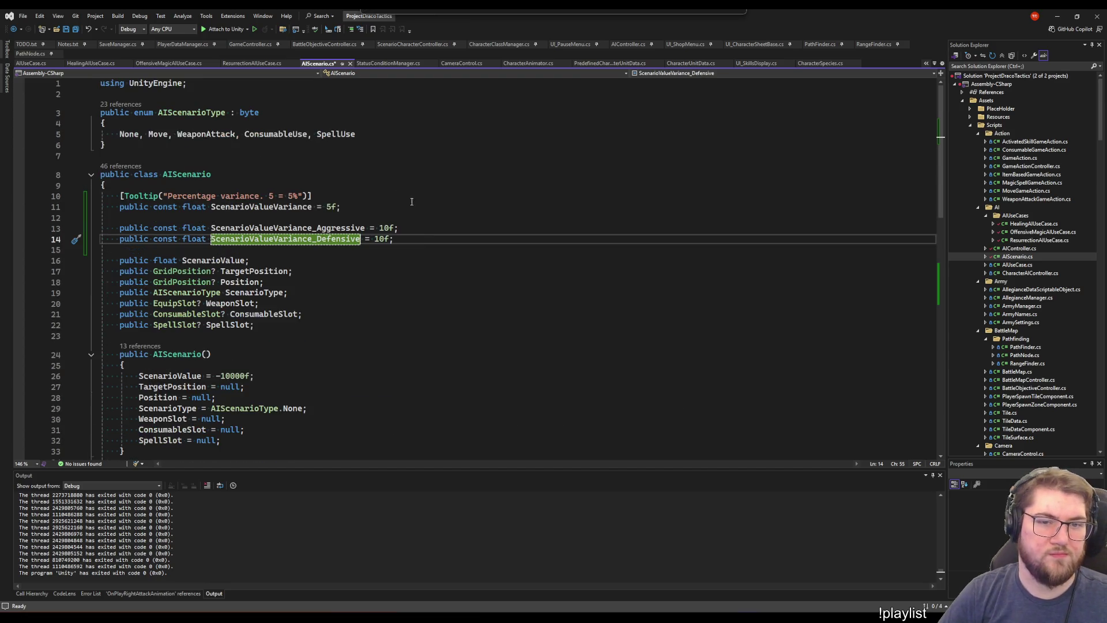
pyautogui.click(410, 242)
pyautogui.doubleClick(382, 239)
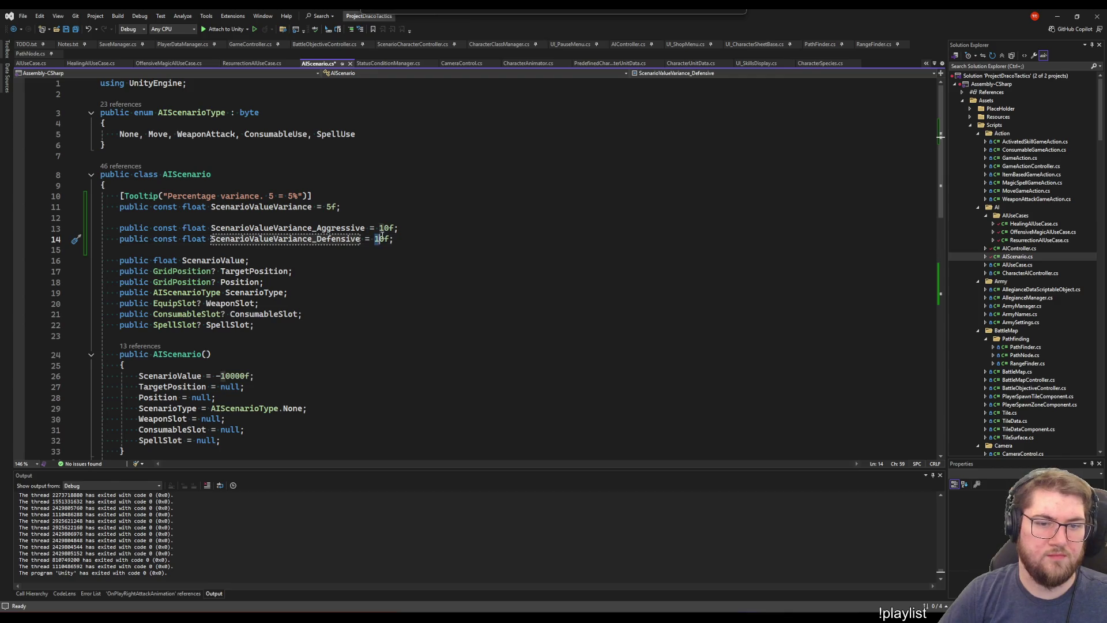
pyautogui.write('5f')
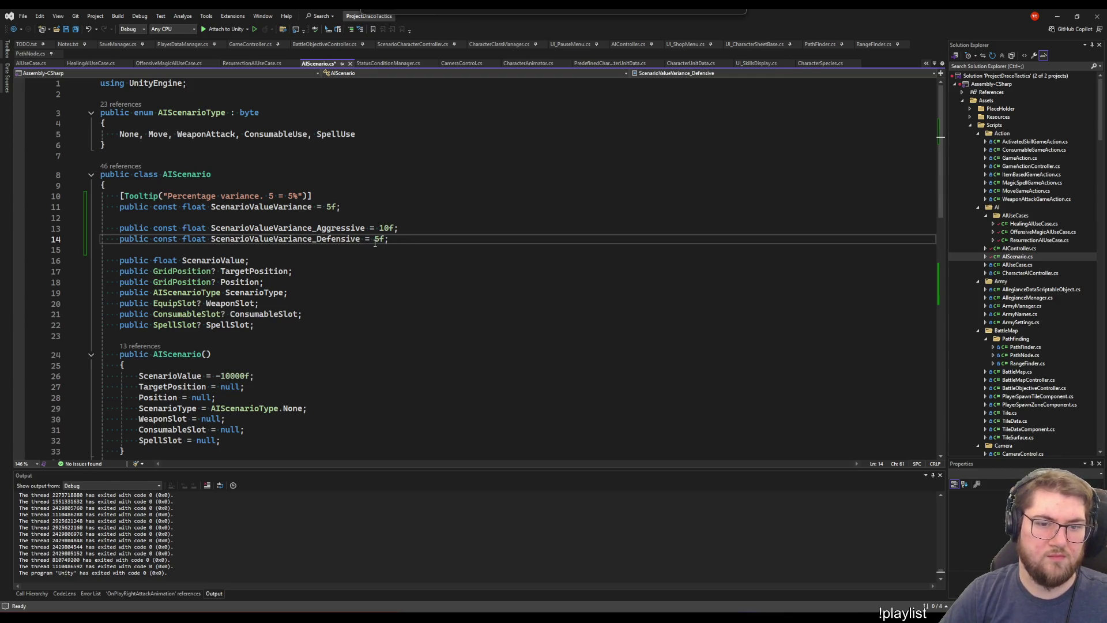
pyautogui.press('Up')
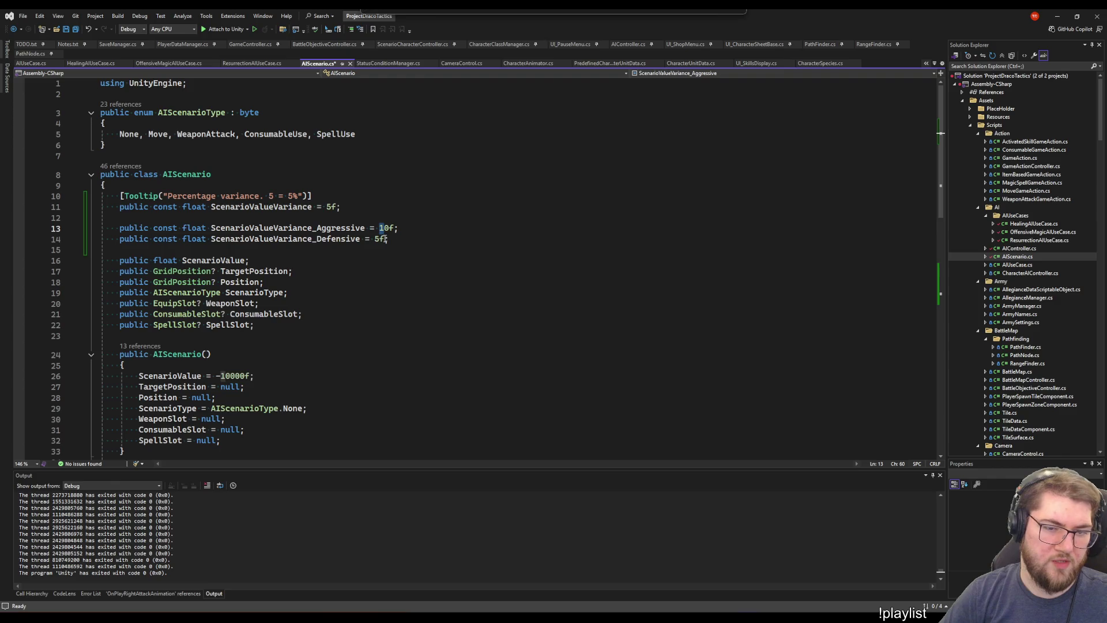
pyautogui.write('5')
pyautogui.click(407, 232)
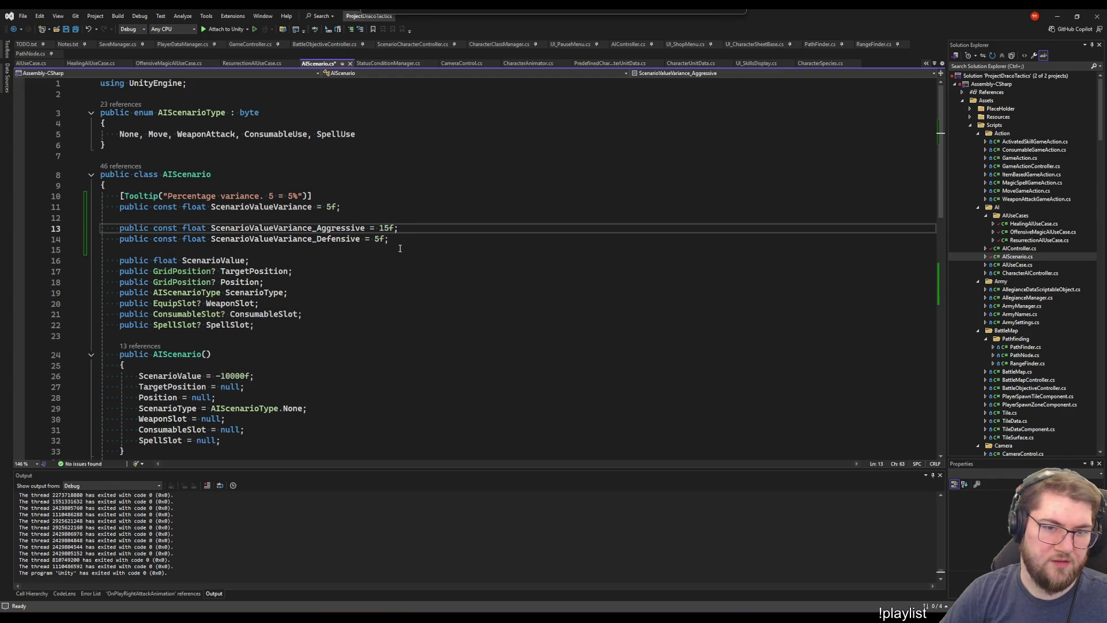
pyautogui.press('Down')
# Duplicate the Defensive line as ScenarioValueVariance_Strategic = 5f, then change Defensive to 10f
pyautogui.hotkey('ctrl', 'd')
pyautogui.moveTo(361, 250); pyautogui.dragTo(322, 249)
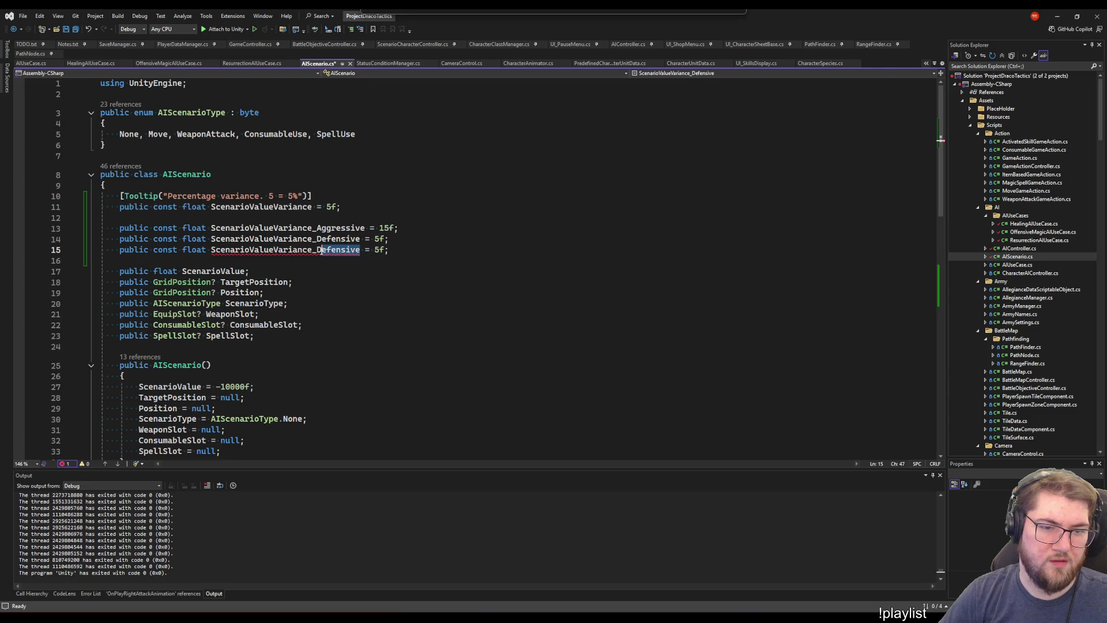
pyautogui.press('BackSpace')
pyautogui.press('BackSpace')
pyautogui.write('Strat')
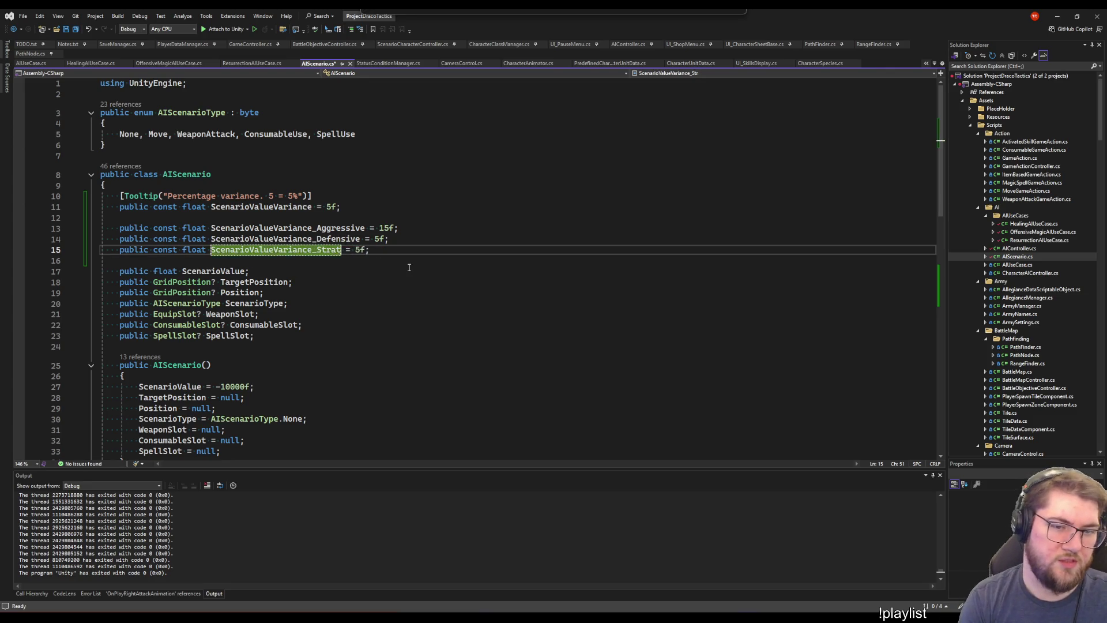
pyautogui.write('egic')
pyautogui.press('End')
pyautogui.press('Left')
pyautogui.press('Left')
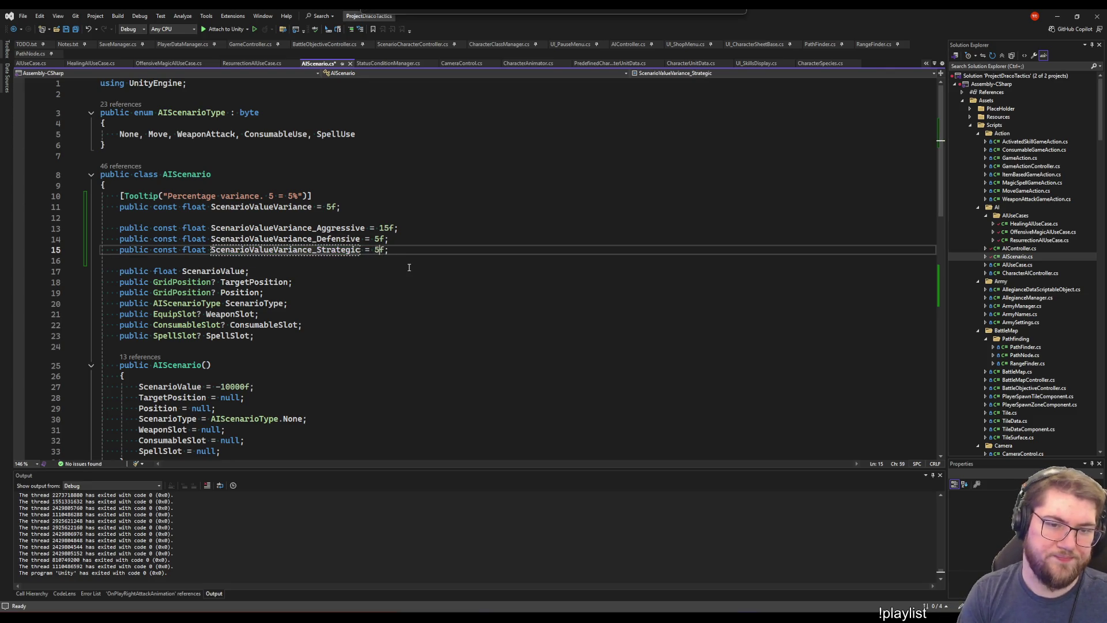
pyautogui.press('Up')
pyautogui.press('BackSpace')
pyautogui.write('10')
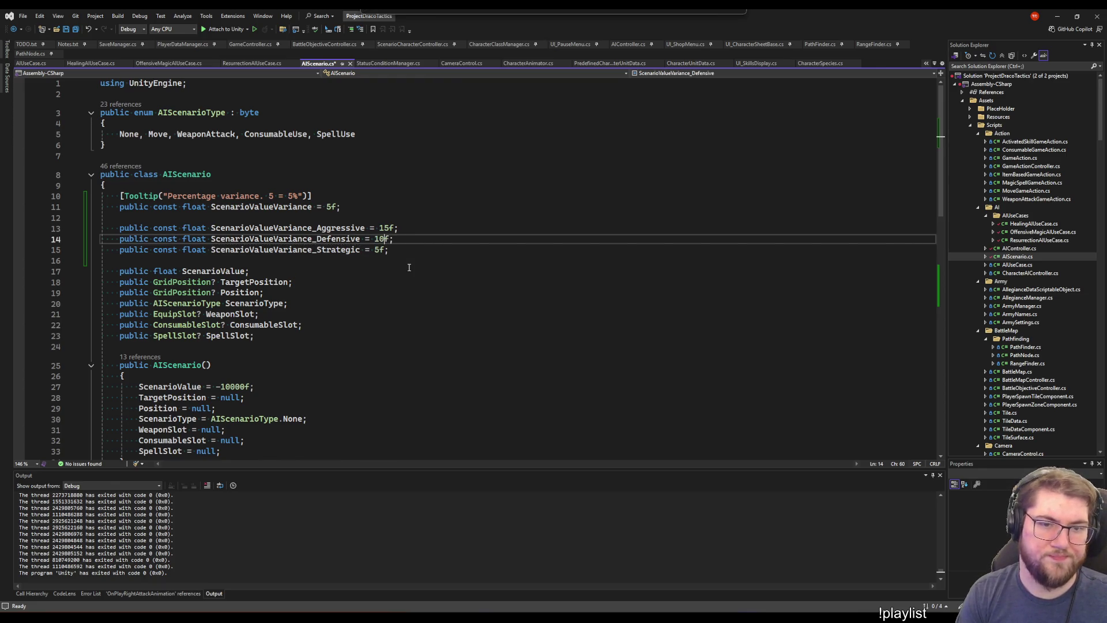
pyautogui.press('Up')
pyautogui.press('Up')
# Save AIScenario.cs and list the 4 references to the ApplyVariance method at line 48
pyautogui.hotkey('ctrl', 's')
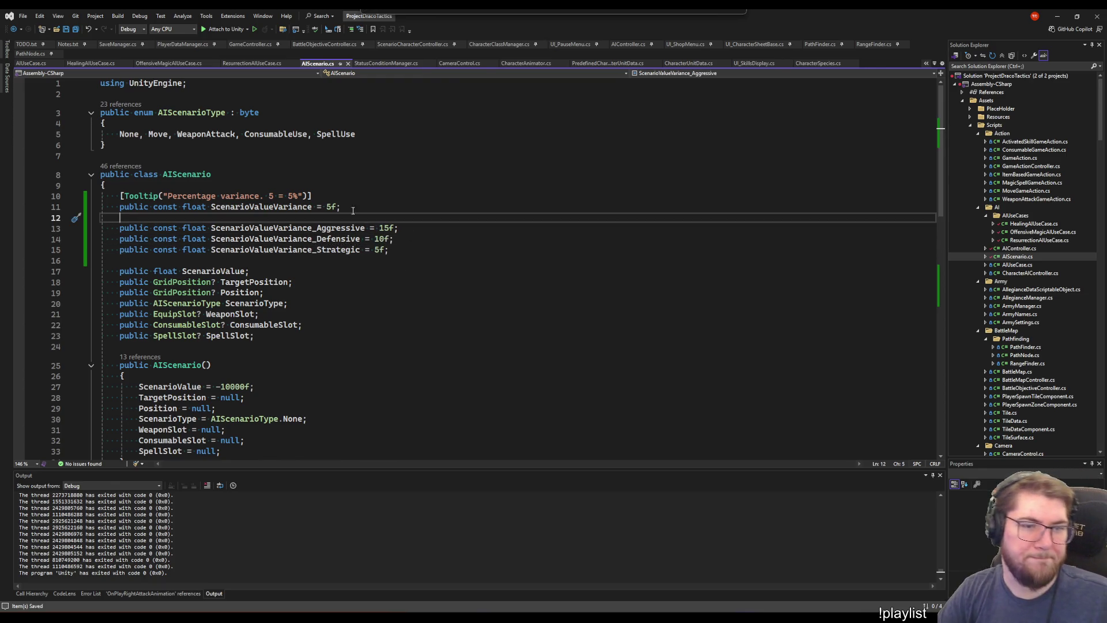
pyautogui.click(248, 206)
pyautogui.scroll(-11, 448, 283)
pyautogui.scroll(3, 448, 284)
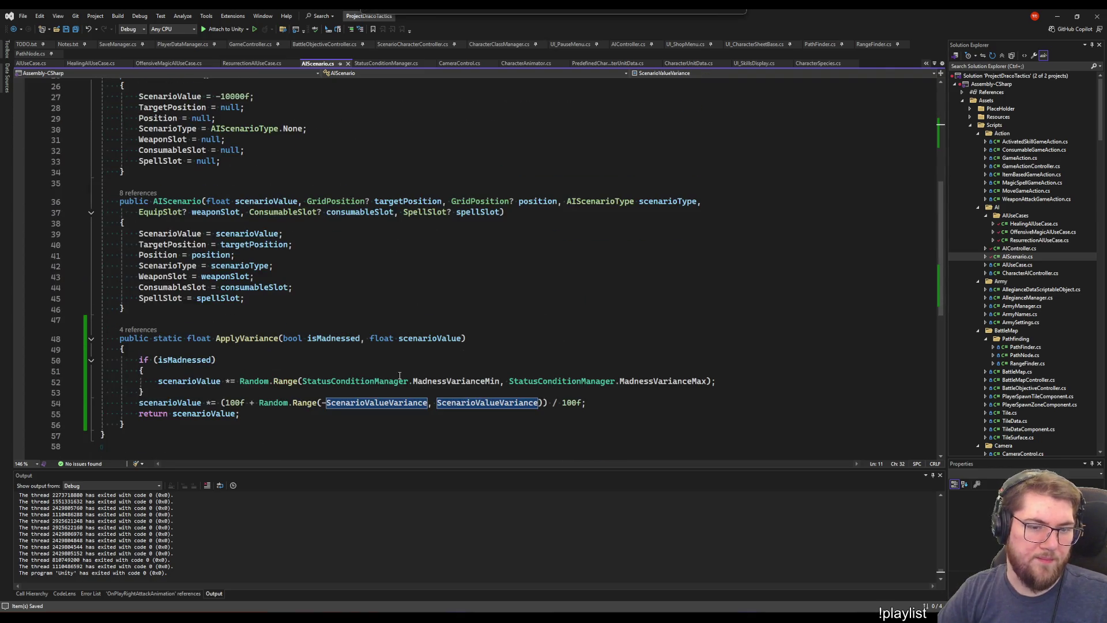
pyautogui.scroll(8, 333, 394)
pyautogui.click(331, 228)
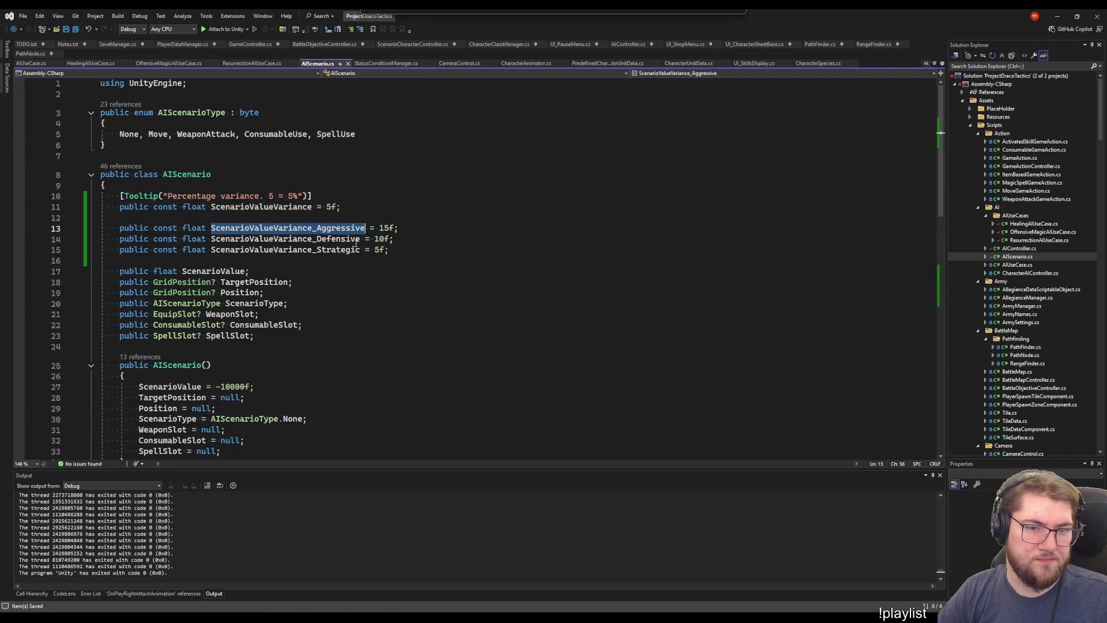
pyautogui.scroll(-6, 340, 320)
pyautogui.click(585, 403)
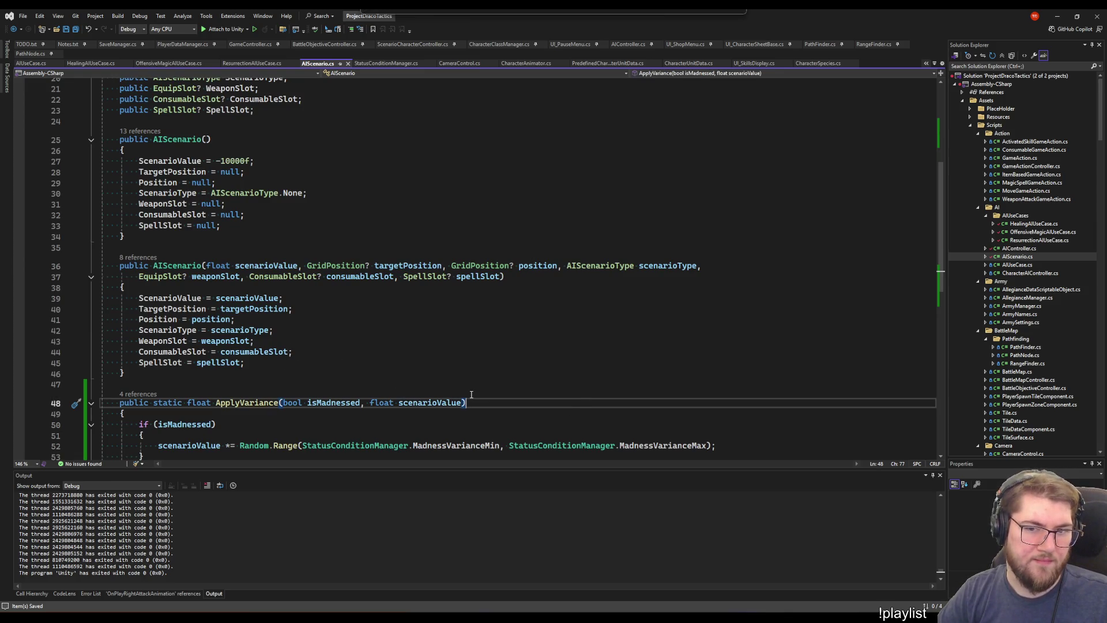
pyautogui.scroll(-6, 471, 394)
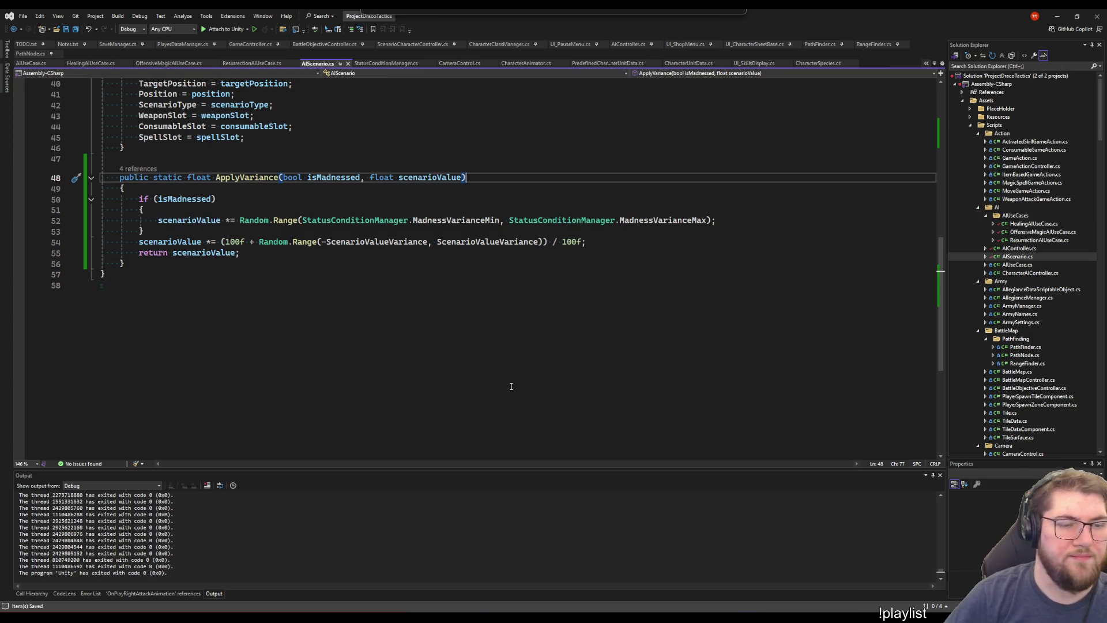
pyautogui.click(143, 172)
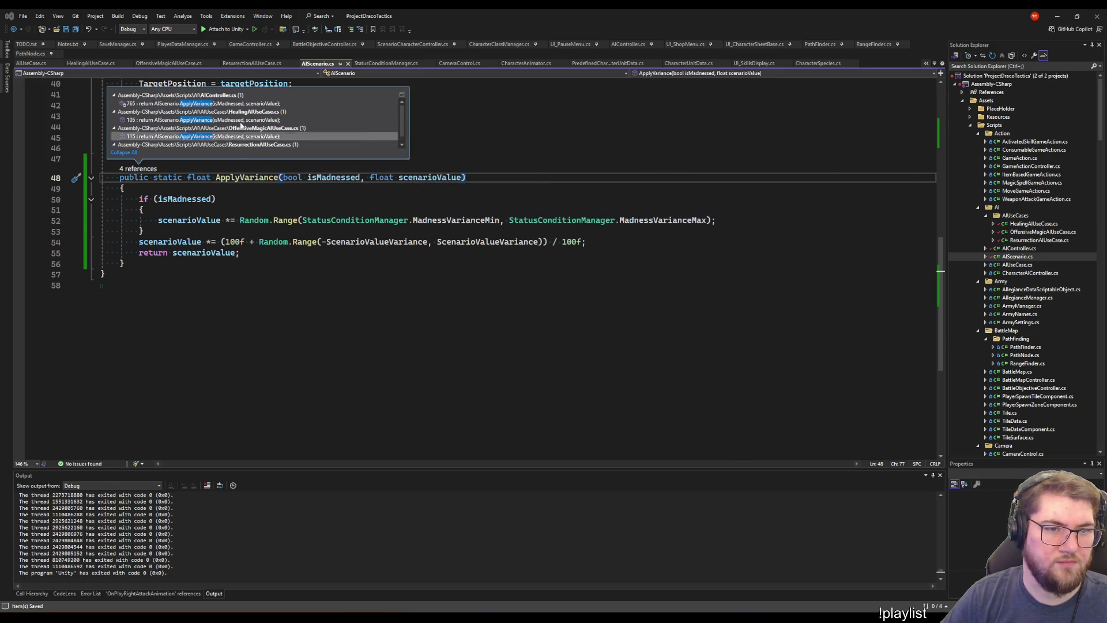
# In AIController.cs, add aiPersonality as a third argument to the ApplyVariance call and save
pyautogui.click(233, 96)
pyautogui.scroll(13, 331, 297)
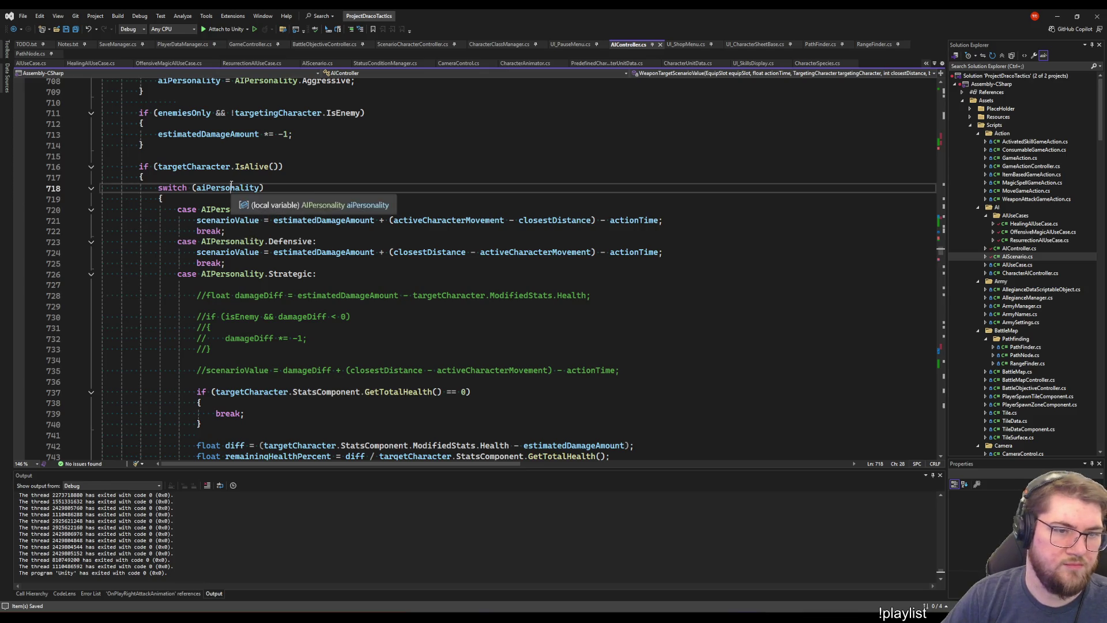
pyautogui.doubleClick(228, 188)
pyautogui.scroll(-8, 194, 260)
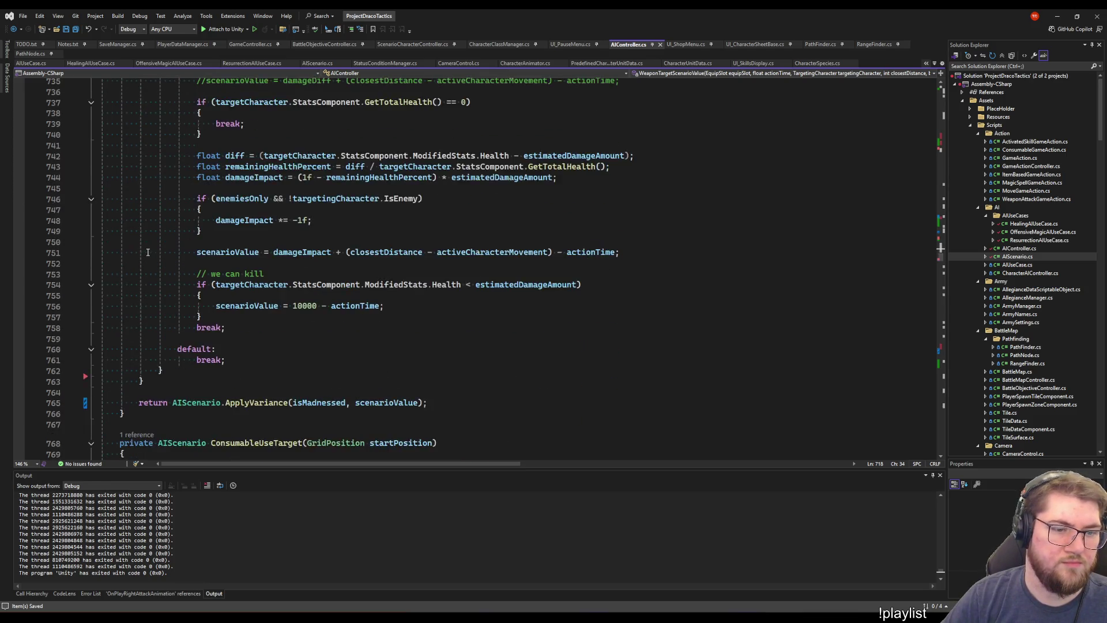
pyautogui.click(422, 434)
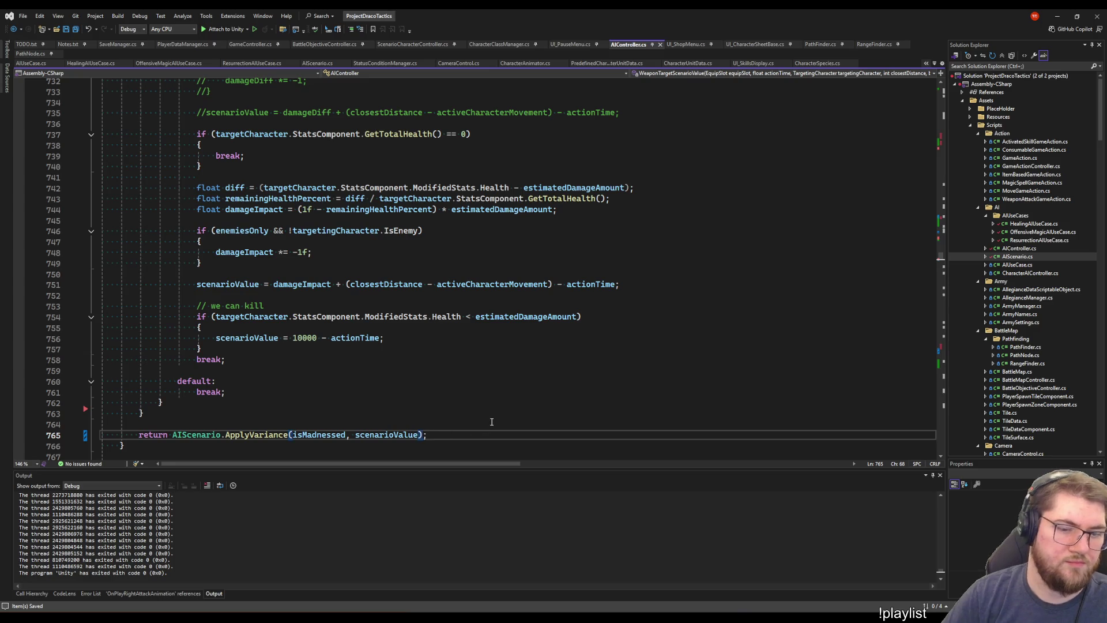
pyautogui.write(',')
pyautogui.hotkey('ctrl', 'v')
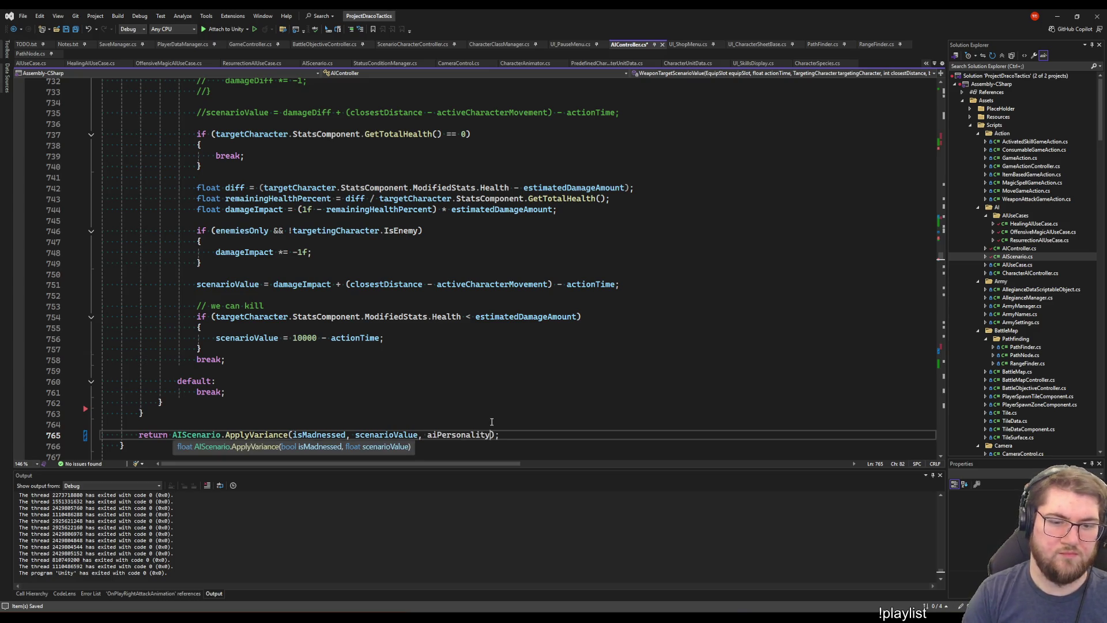
pyautogui.hotkey('ctrl', 's')
# Review the aiPersonality declaration on line 697, then return to the updated ApplyVariance call
pyautogui.scroll(11, 219, 254)
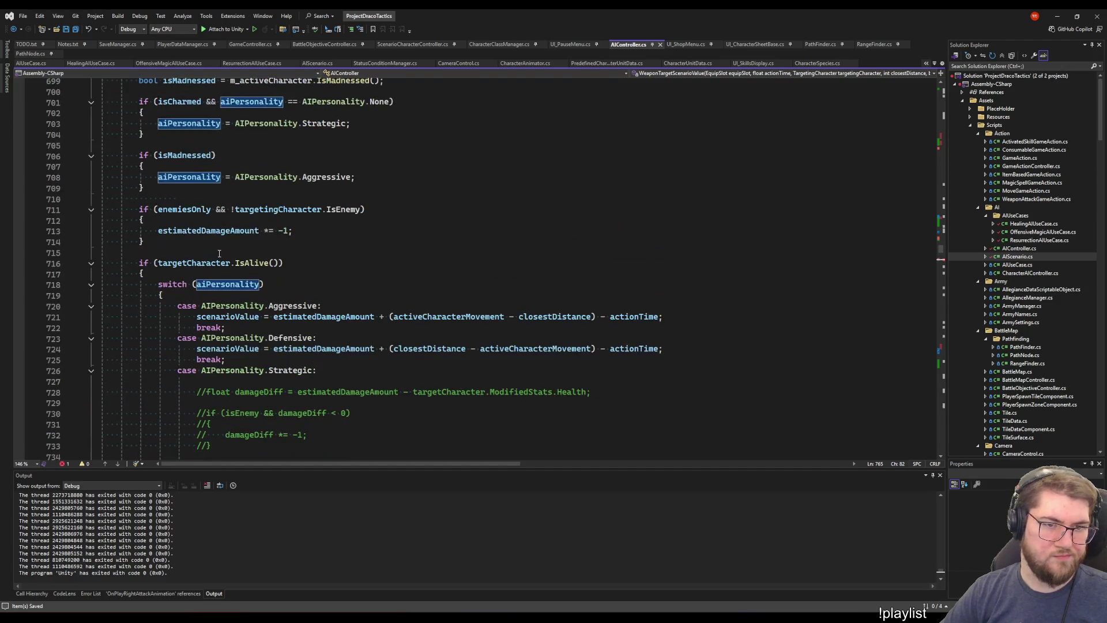
pyautogui.scroll(4, 289, 192)
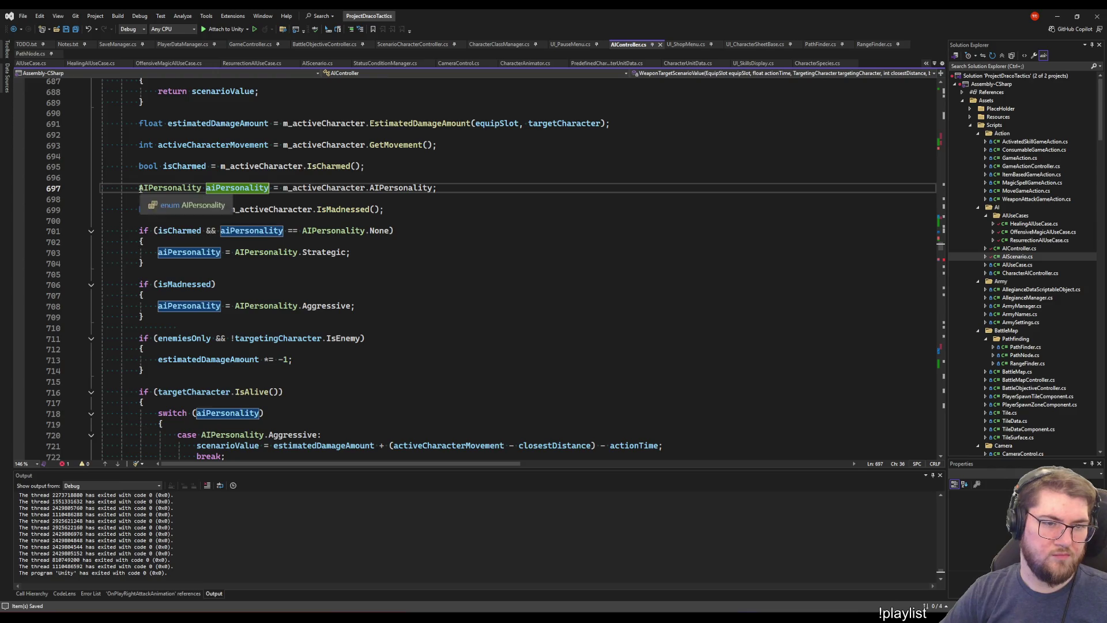
pyautogui.moveTo(268, 188); pyautogui.dragTo(138, 188)
pyautogui.press('Left')
pyautogui.scroll(-17, 337, 278)
pyautogui.scroll(19, 462, 343)
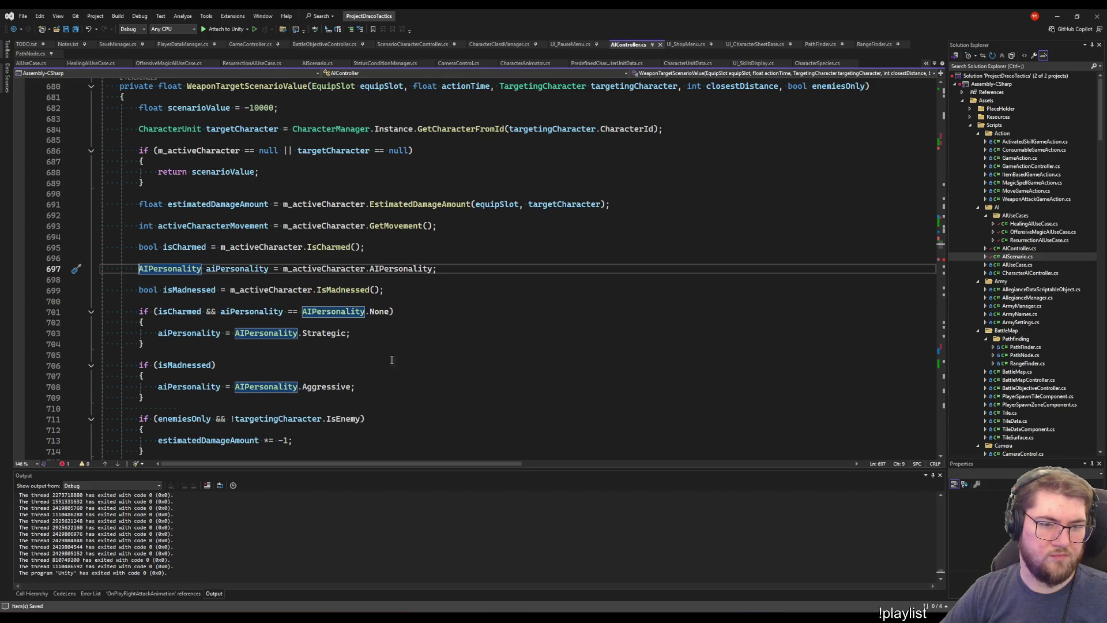
pyautogui.click(380, 342)
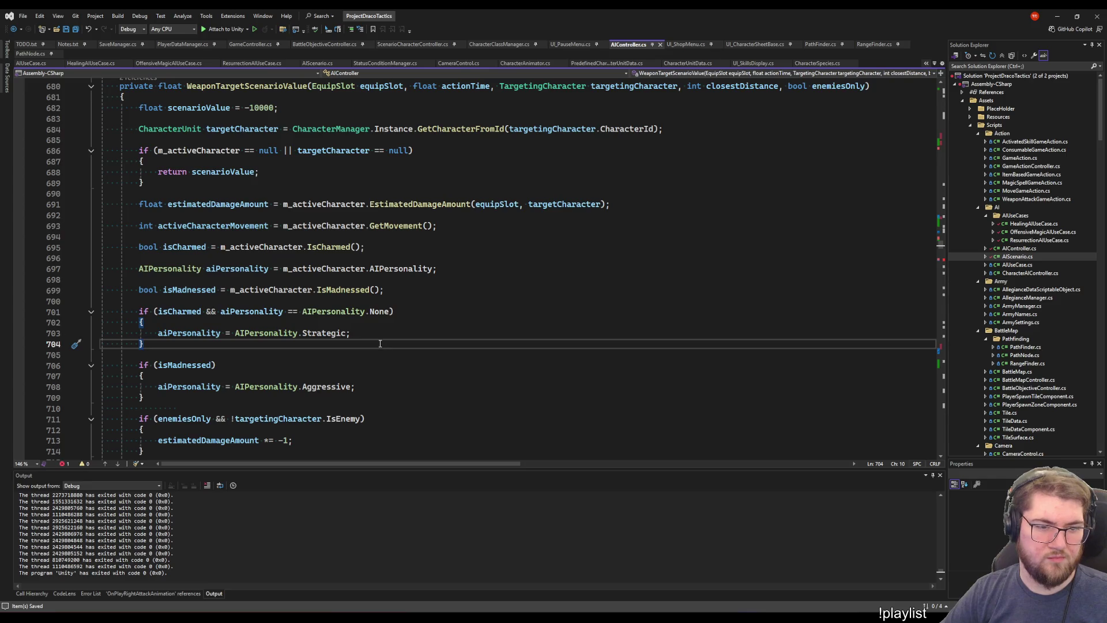
pyautogui.scroll(-3, 474, 378)
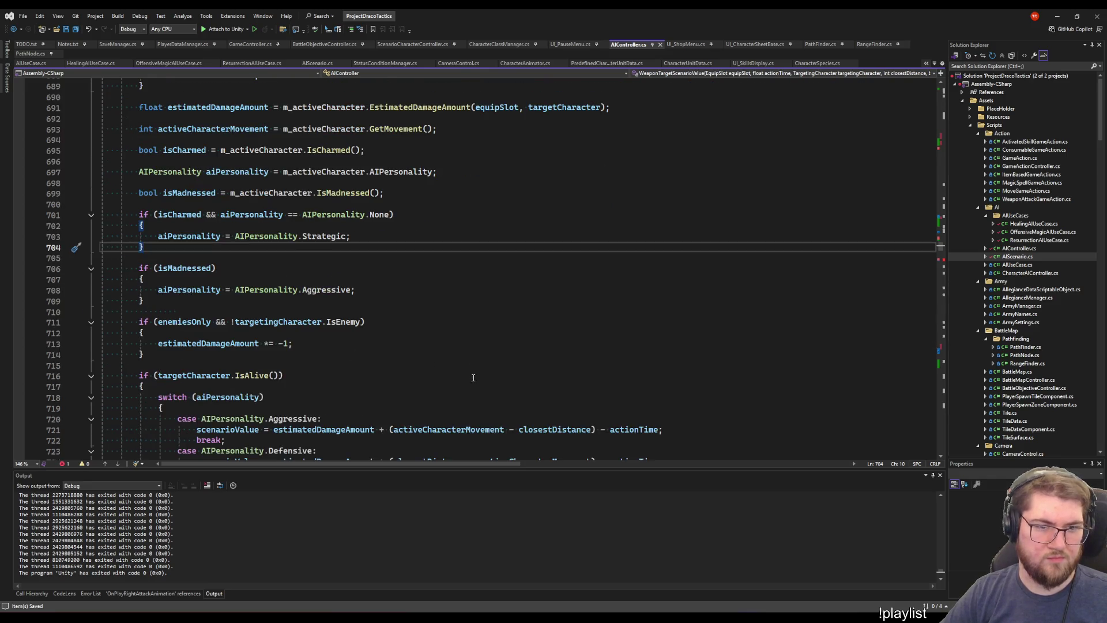
pyautogui.scroll(-20, 431, 267)
pyautogui.click(428, 269)
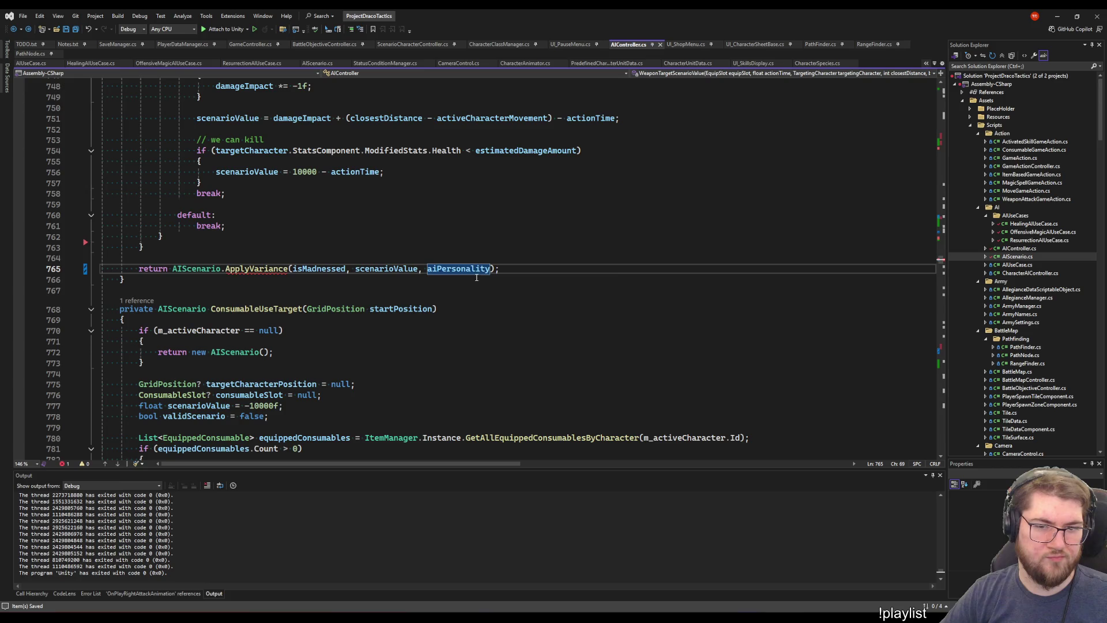
# Peek the ApplyVariance definition and add an AIPersonality aiPersonality parameter to its signature
pyautogui.rightClick(450, 268)
pyautogui.click(226, 269)
pyautogui.rightClick(246, 269)
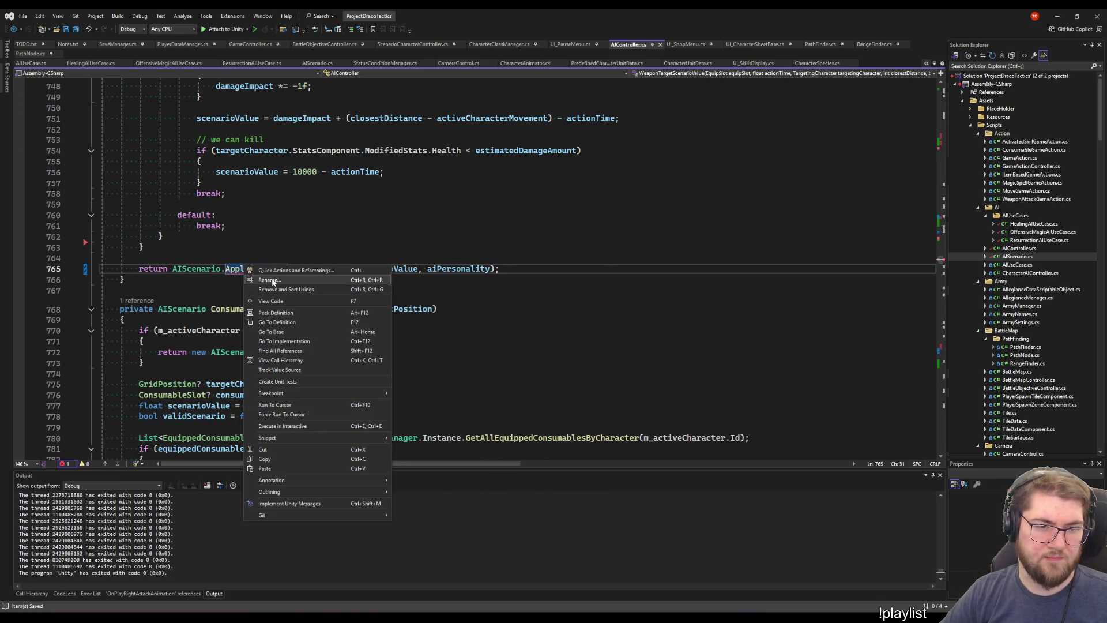
pyautogui.click(276, 312)
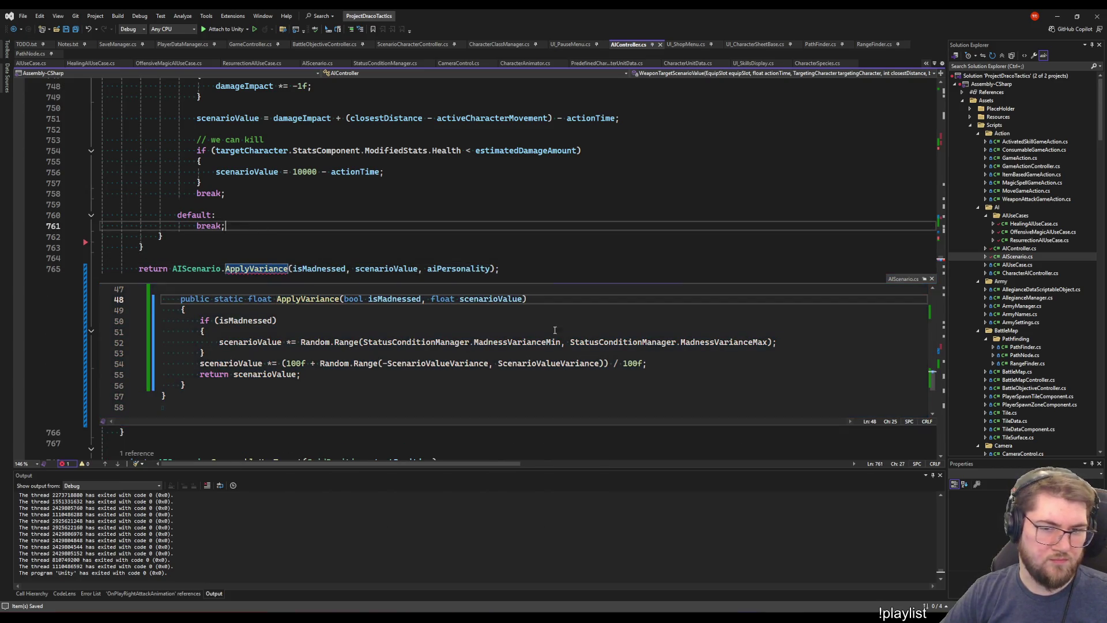
pyautogui.press('End')
pyautogui.press('Left')
pyautogui.write(', AIPersonality aiPersonality')
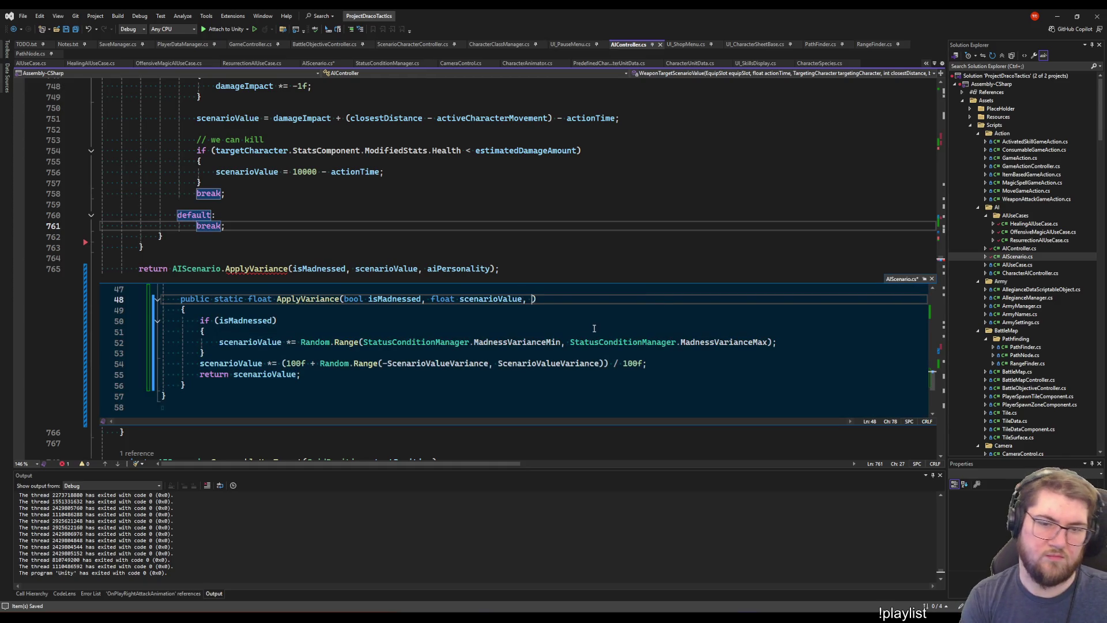
# Insert a blank line between the madness block's closing brace and the variance line
pyautogui.scroll(-1, 495, 344)
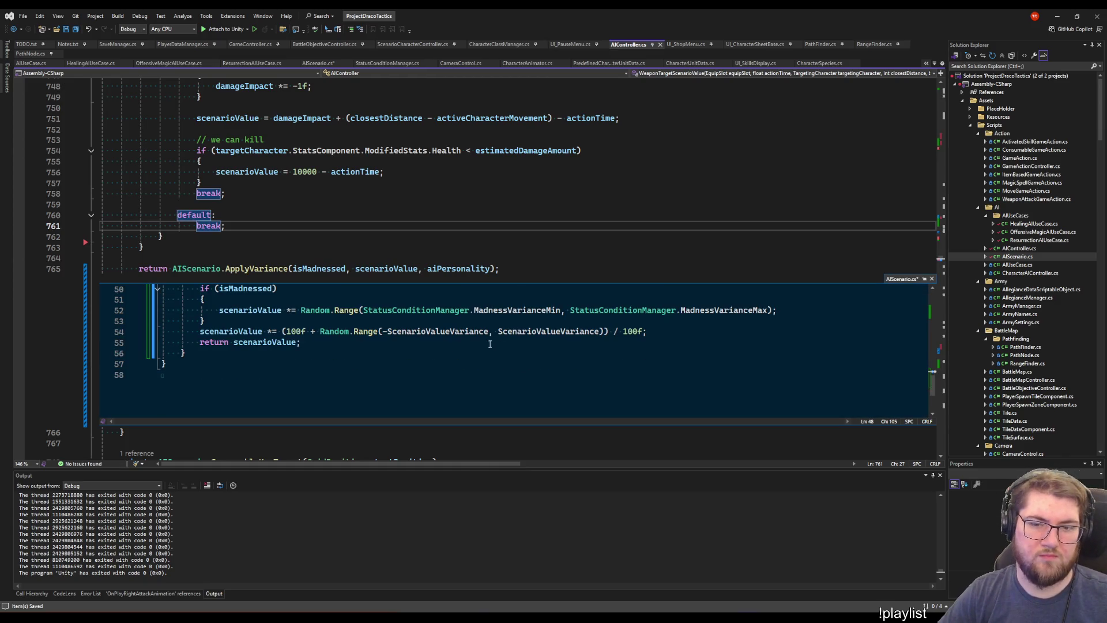
pyautogui.click(431, 331)
pyautogui.scroll(3, 519, 357)
pyautogui.scroll(8, 568, 392)
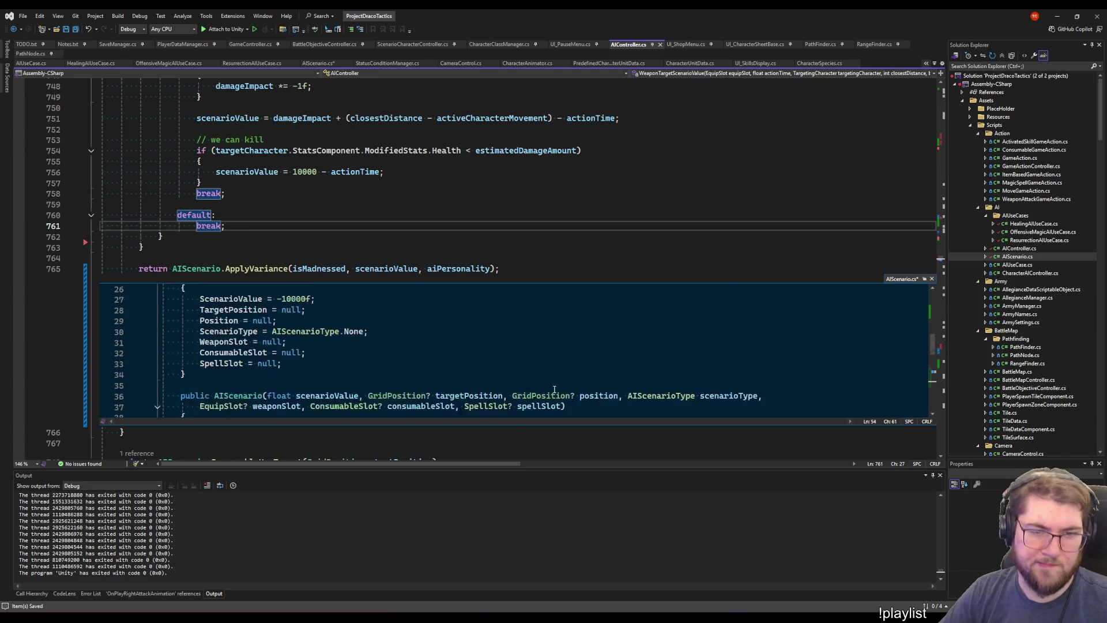
pyautogui.scroll(-10, 465, 357)
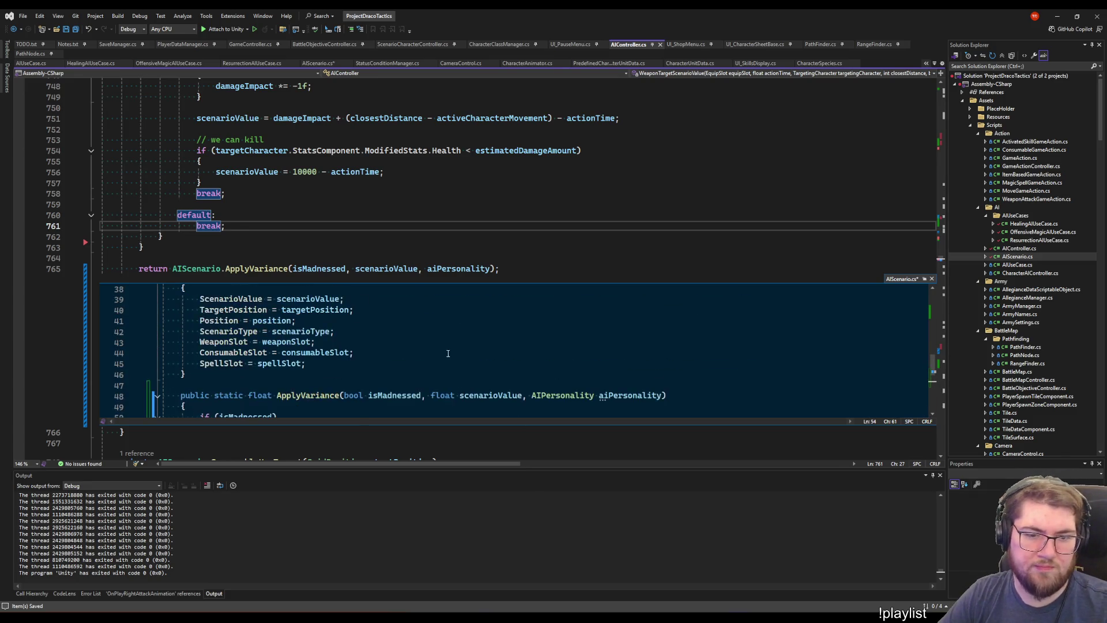
pyautogui.press('Up')
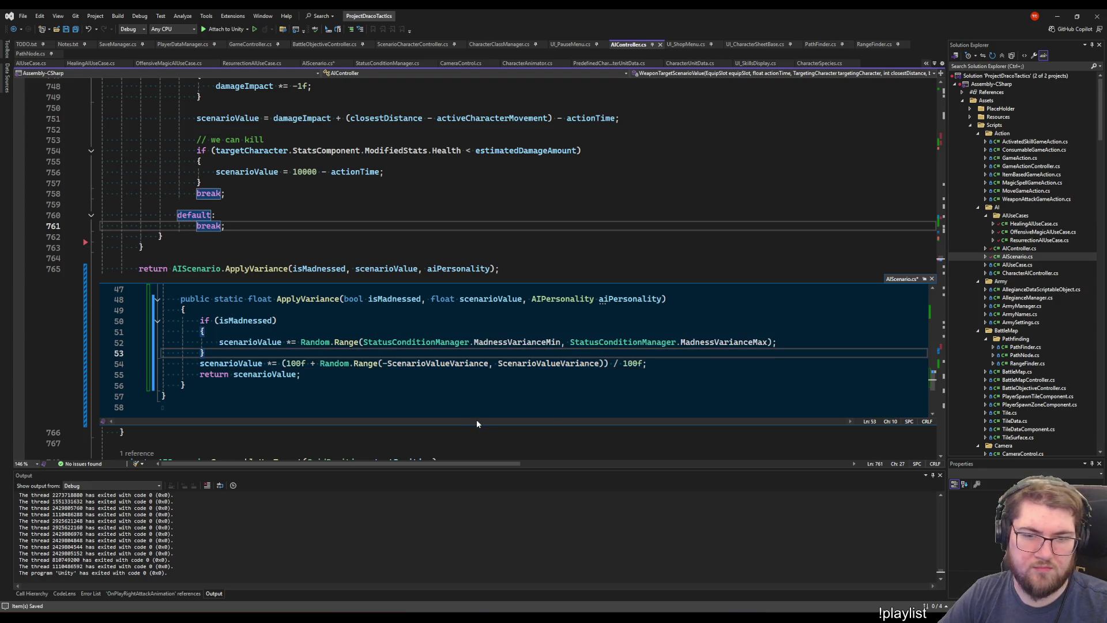
pyautogui.press('Return')
pyautogui.press('Up')
pyautogui.press('Home')
pyautogui.press('Return')
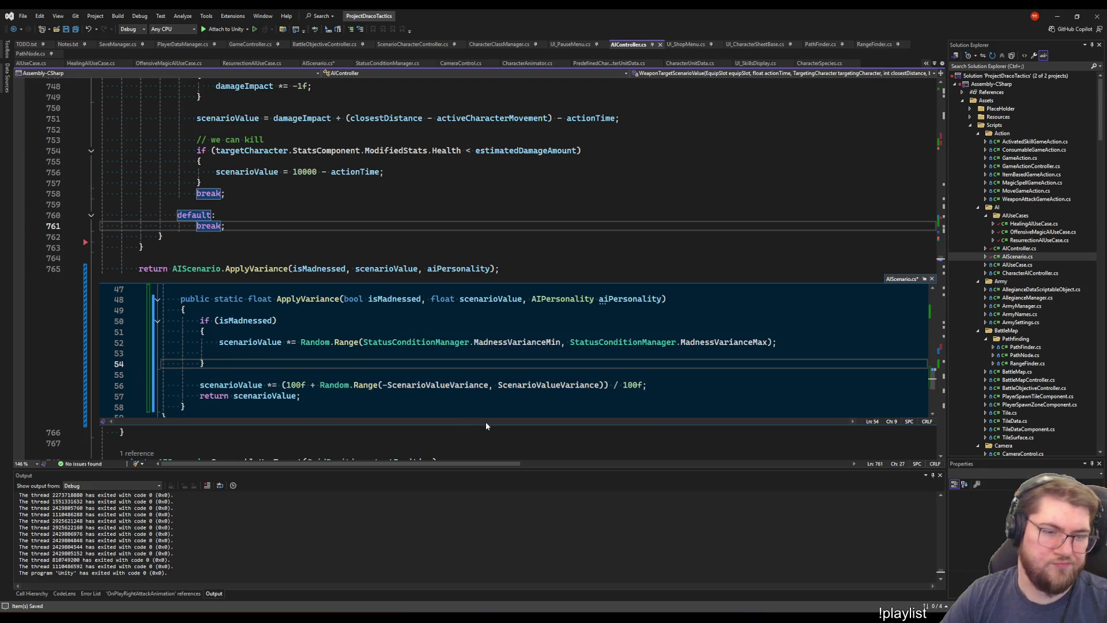
pyautogui.hotkey('ctrl', 'z')
pyautogui.press('End')
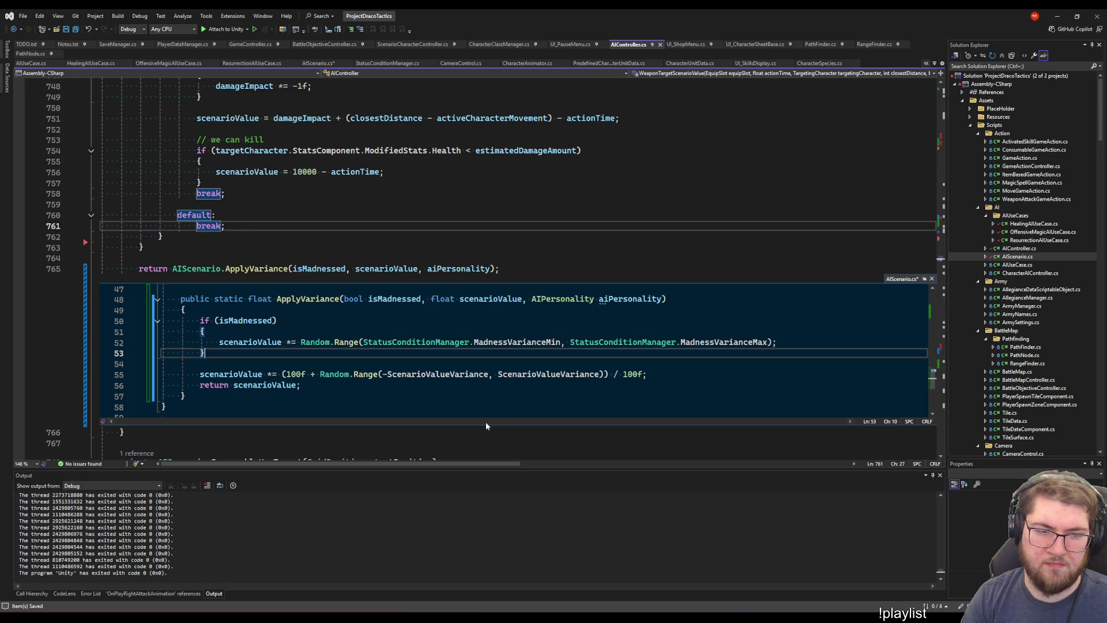
# Rewrite line 55 as scenarioValue += Random.Range(-ScenarioValueVariance, ScenarioValueVariance), blank line before return
pyautogui.click(277, 375)
pyautogui.press('BackSpace')
pyautogui.press('BackSpace')
pyautogui.write('+=')
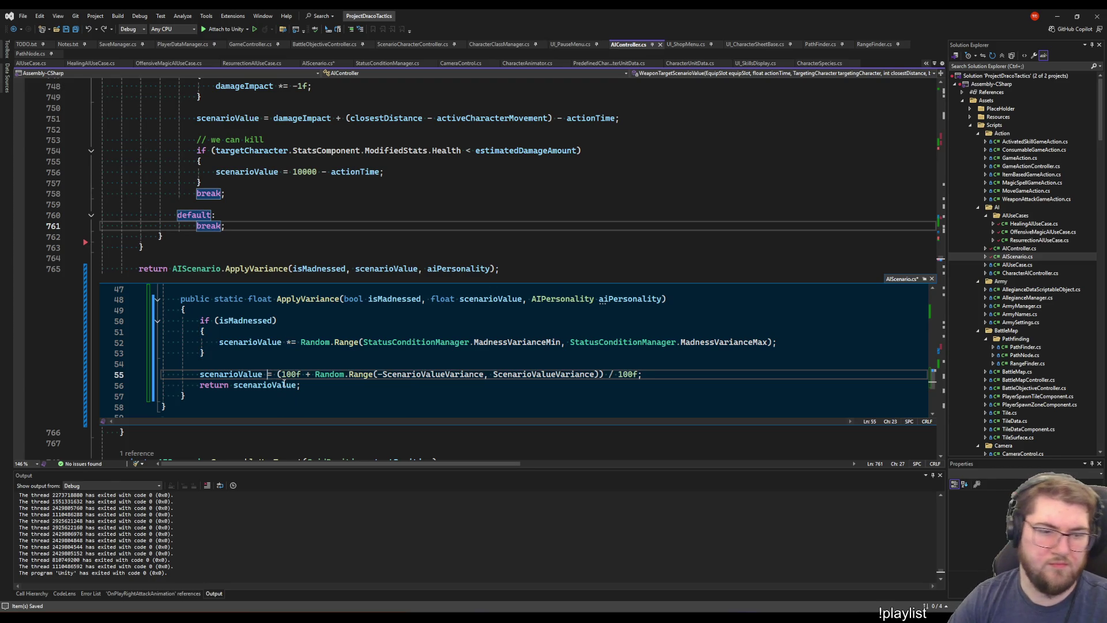
pyautogui.hotkey('ctrl', 'Right')
pyautogui.hotkey('ctrl', 'shift', 'Right')
pyautogui.hotkey('ctrl', 'shift', 'Right')
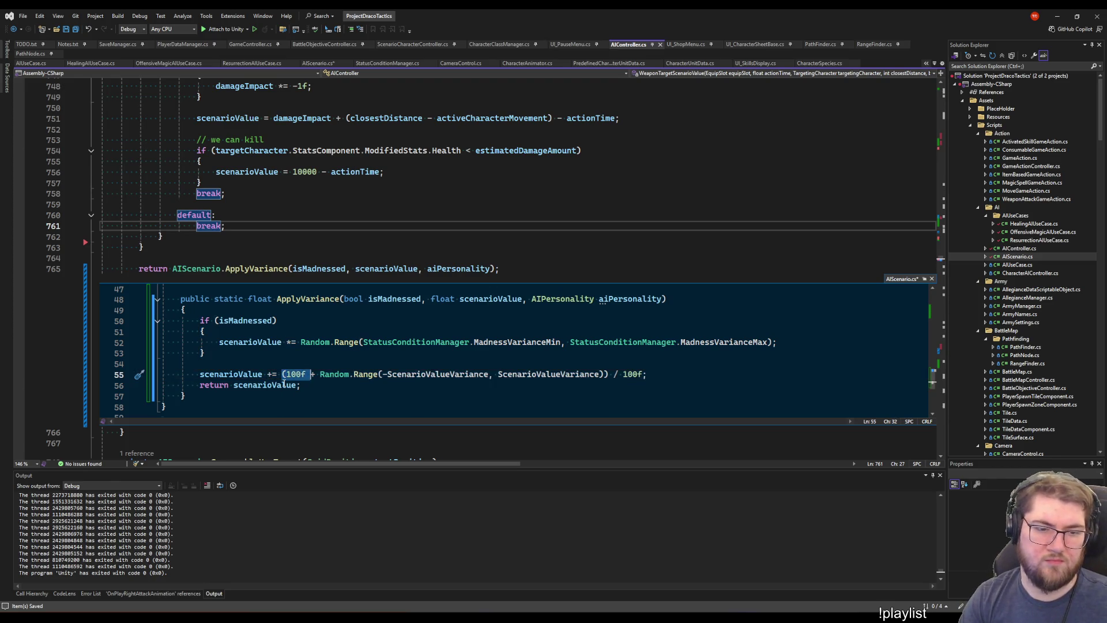
pyautogui.press('Delete')
pyautogui.press('End')
pyautogui.hotkey('shift', 'Left')
pyautogui.hotkey('shift', 'Left')
pyautogui.hotkey('shift', 'Left')
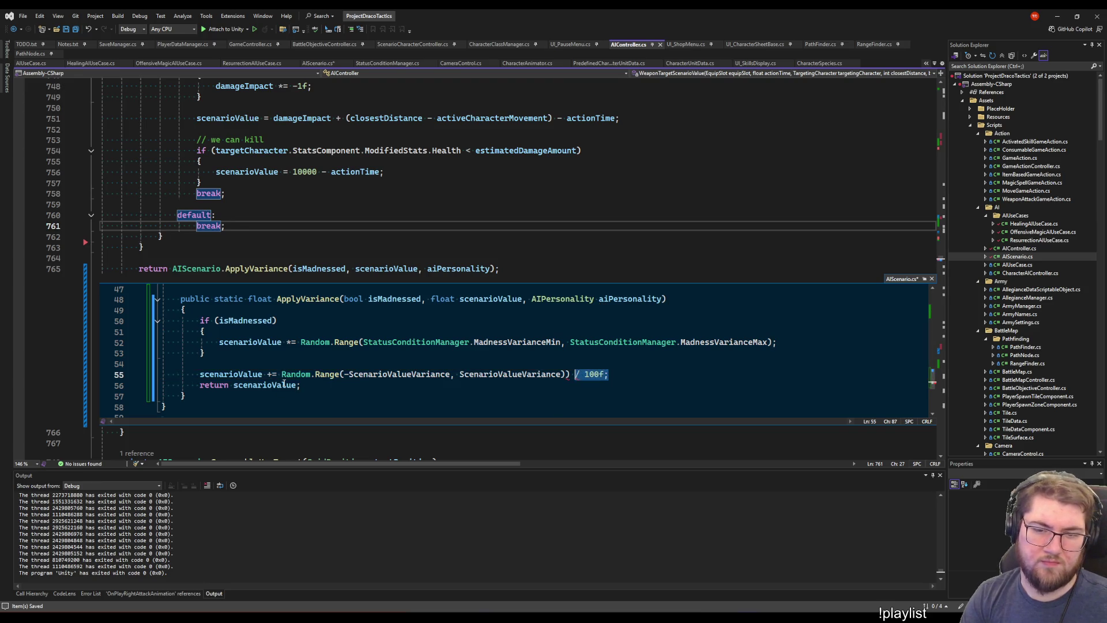
pyautogui.write(';')
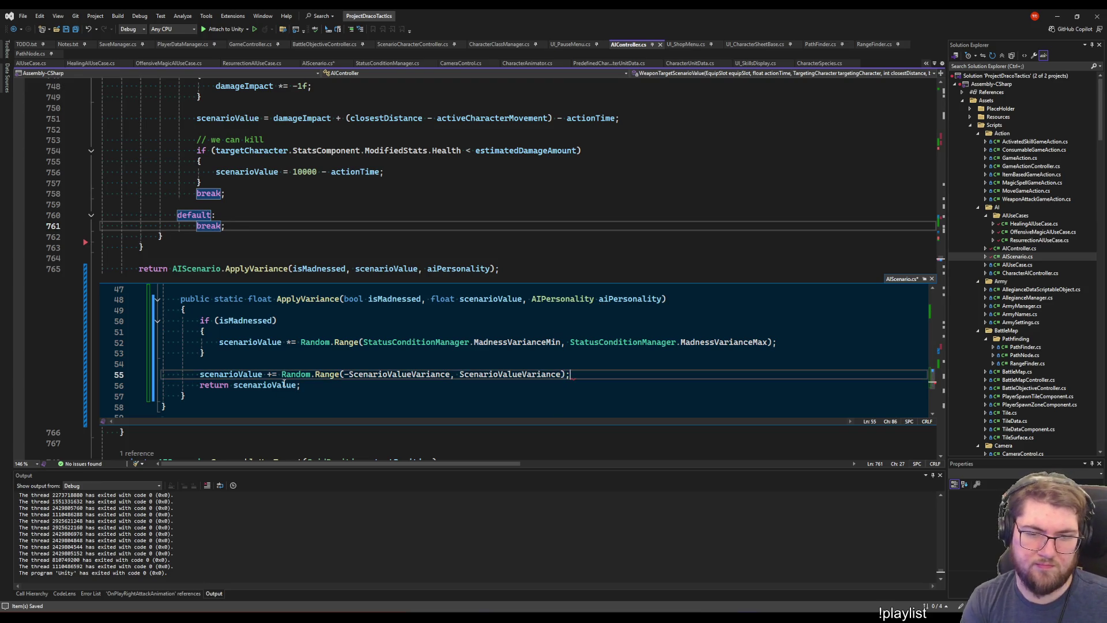
pyautogui.press('Down')
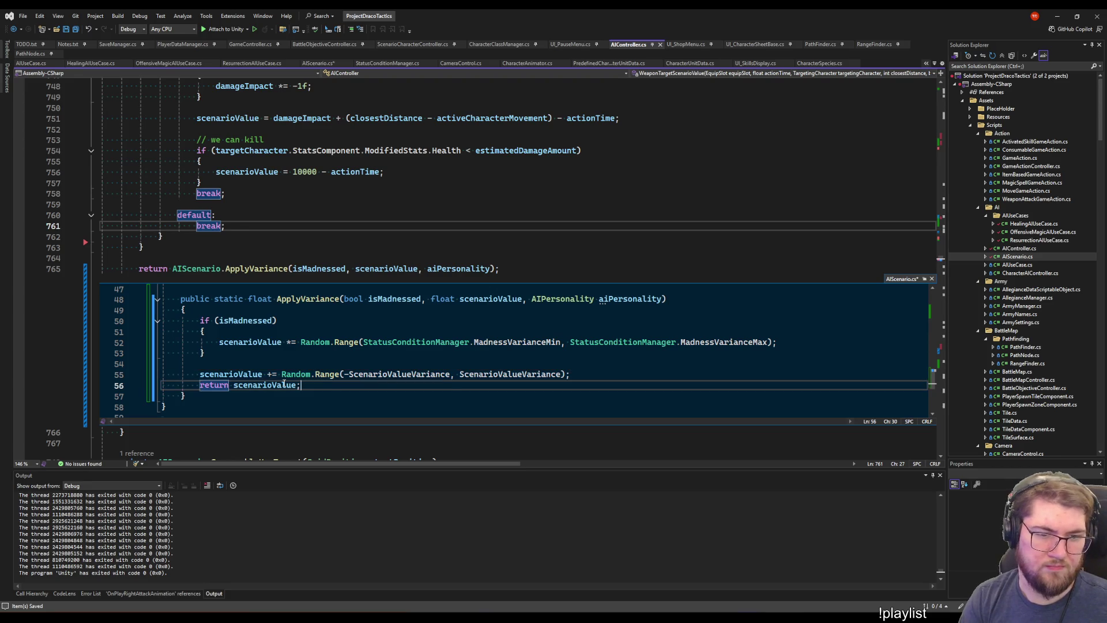
pyautogui.press('Up')
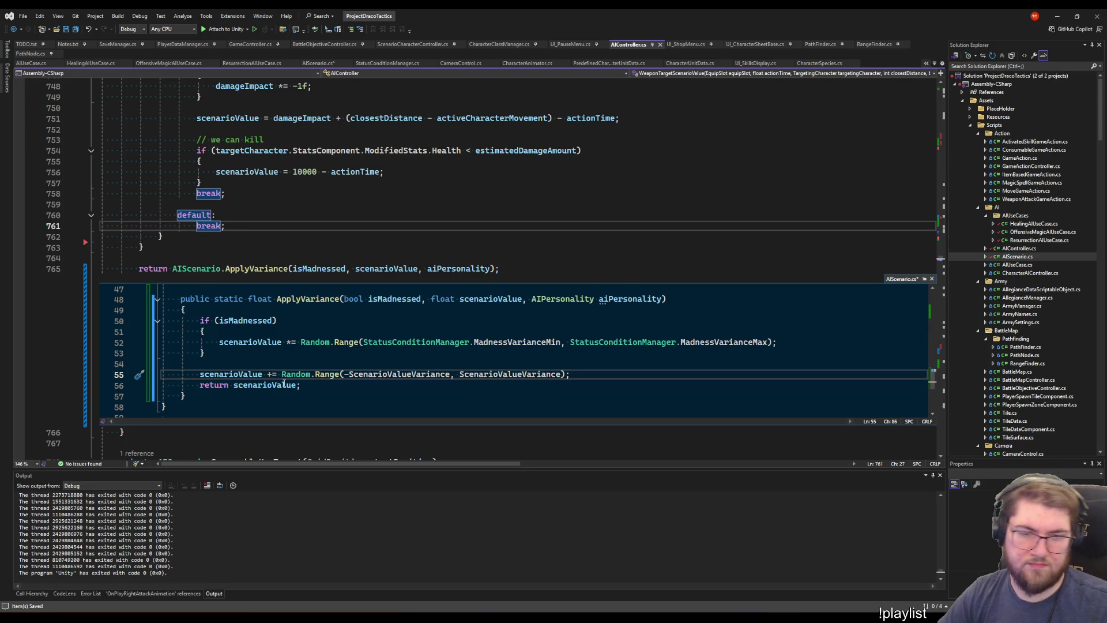
pyautogui.press('Return')
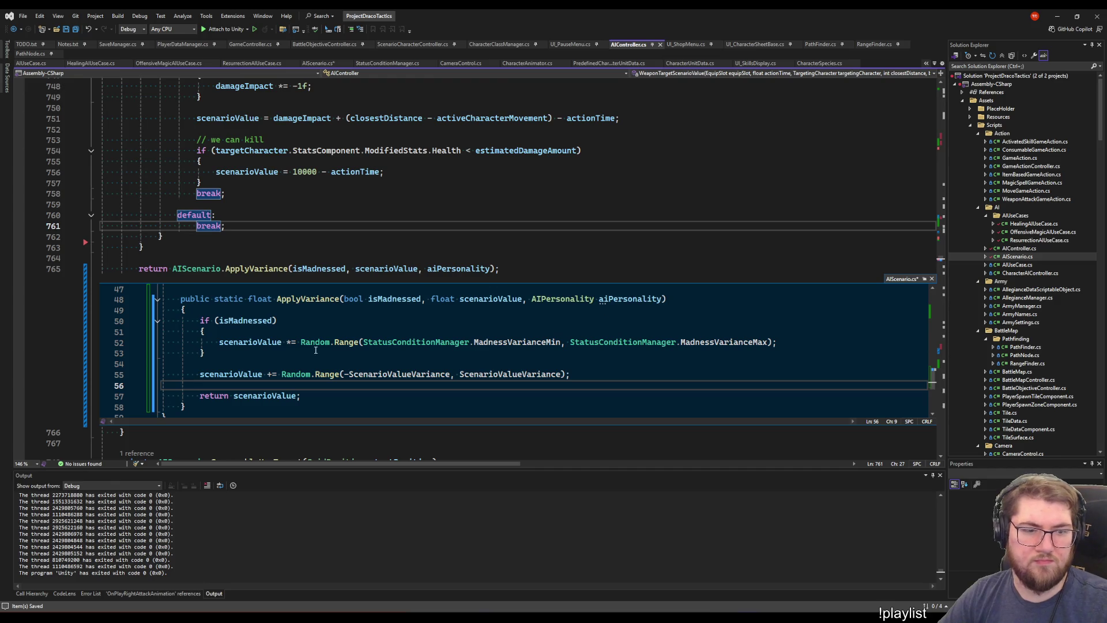
# Change both ScenarioValueVariance references on line 55 to ScenarioValueVariance_Aggressive
pyautogui.doubleClick(411, 375)
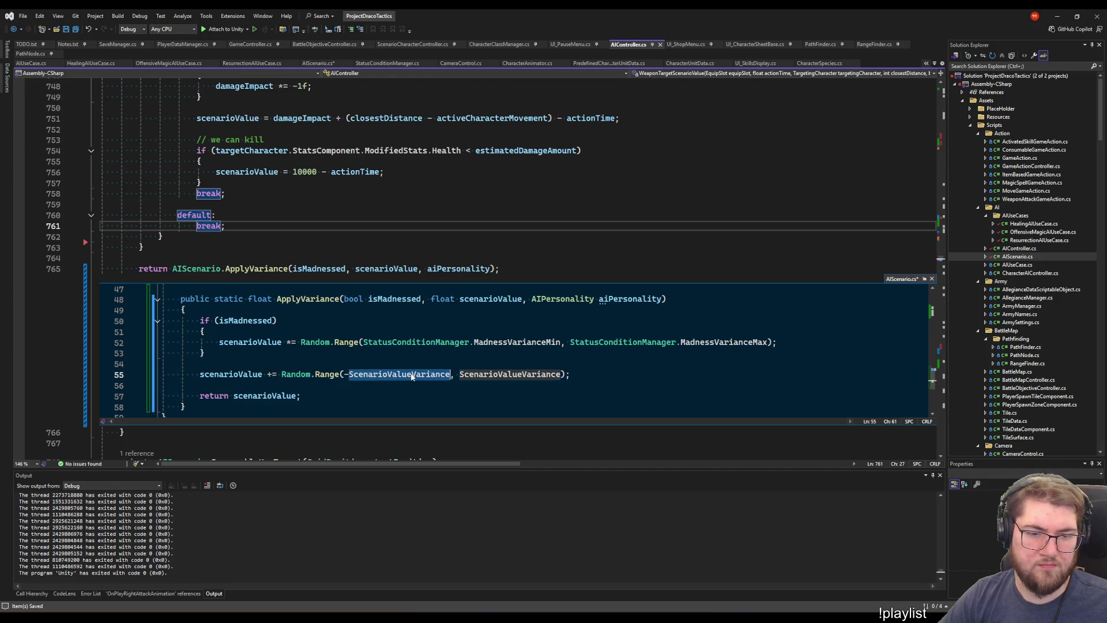
pyautogui.scroll(11, 412, 375)
pyautogui.scroll(-3, 322, 367)
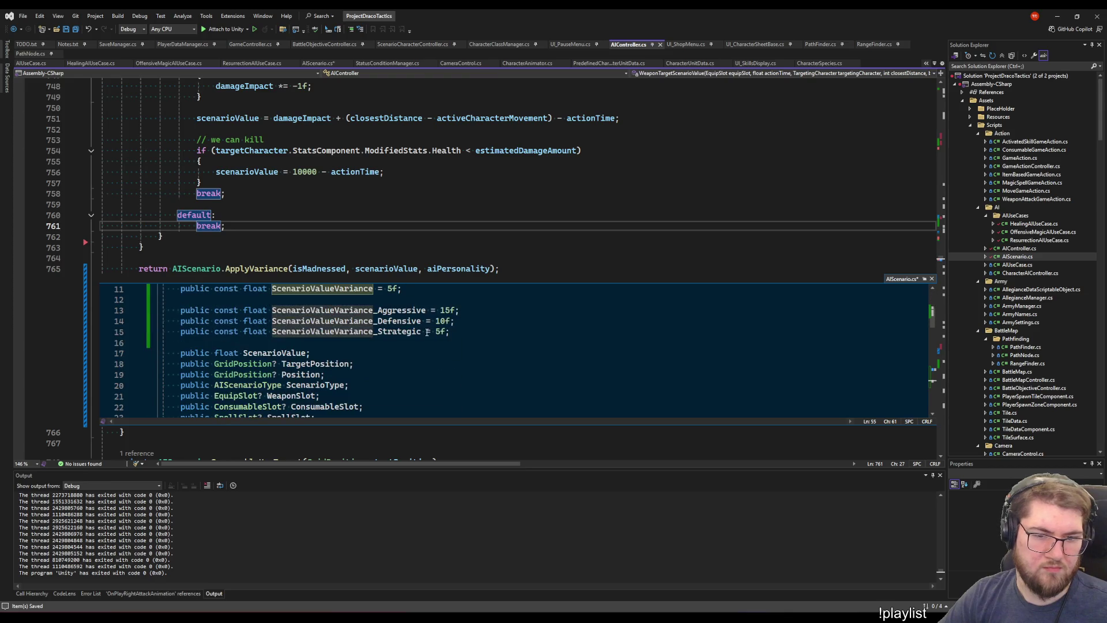
pyautogui.click(306, 314)
pyautogui.scroll(1, 311, 323)
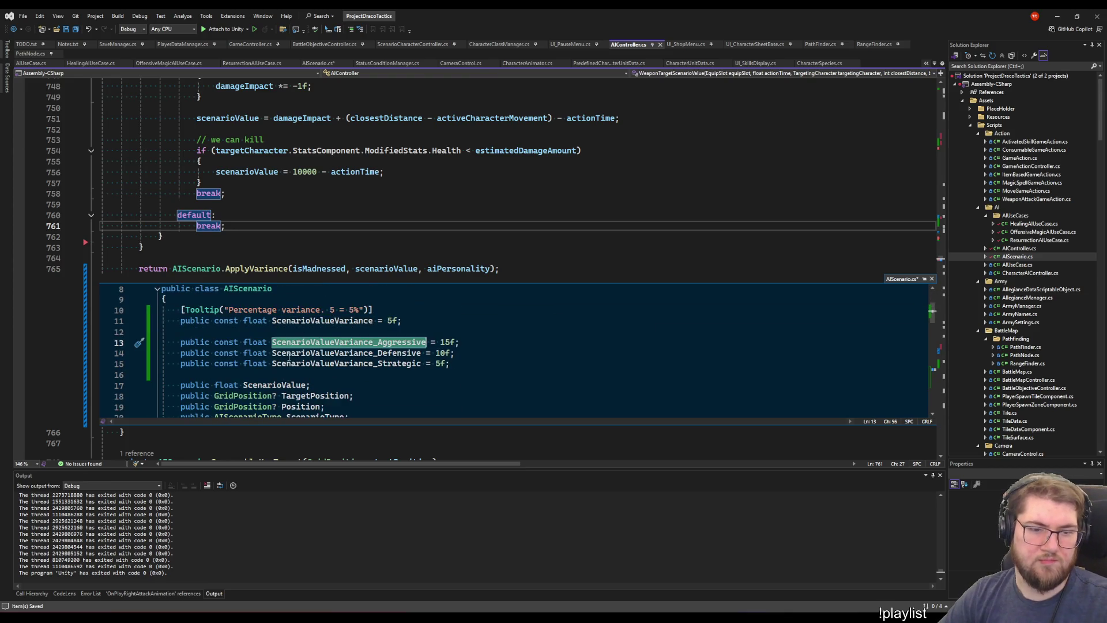
pyautogui.click(346, 333)
pyautogui.scroll(-14, 379, 382)
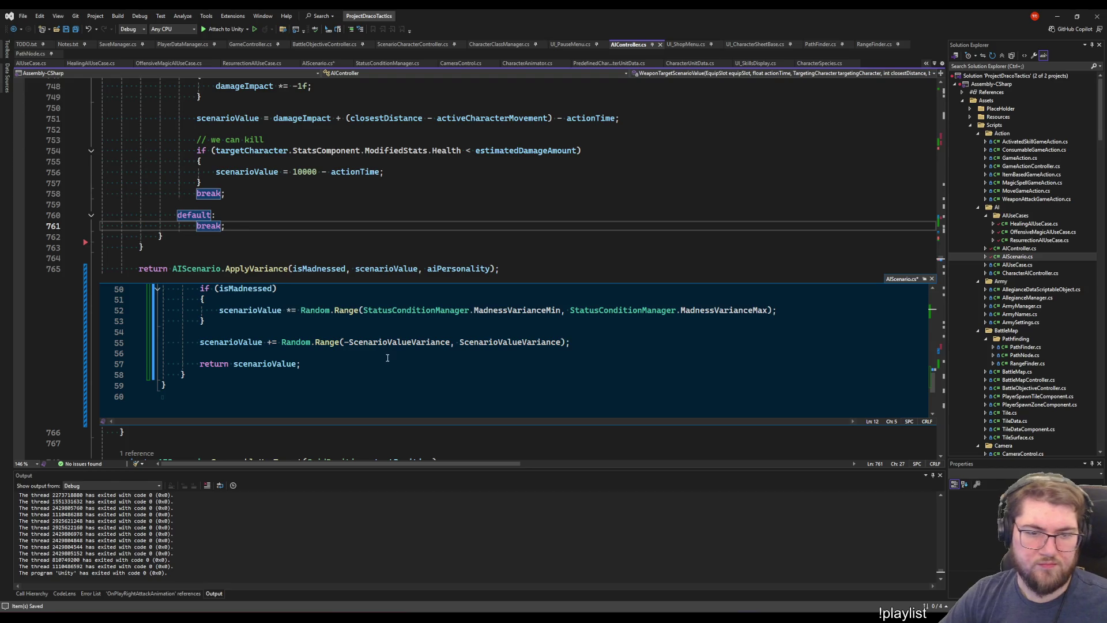
pyautogui.click(450, 342)
pyautogui.write('_Aggressive')
pyautogui.doubleClick(563, 342)
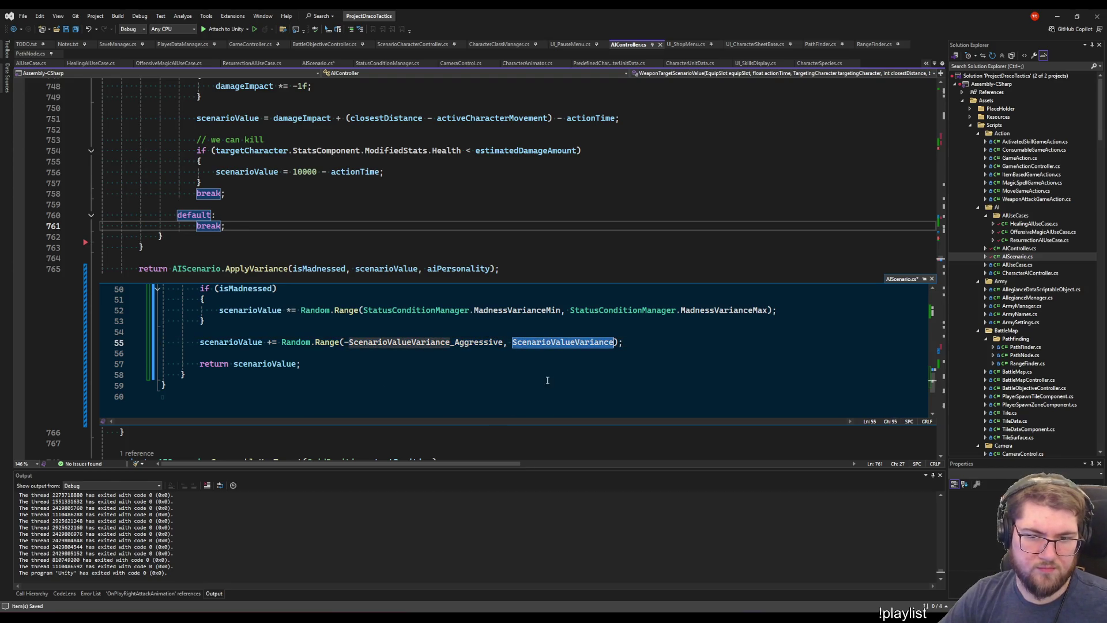
pyautogui.write('ScenarioValueVariance_Aggressive')
# Add a switch (aiPersonality) block above the variance line with a case AIPersonality.Aggressive: label
pyautogui.press('Up')
pyautogui.press('Return')
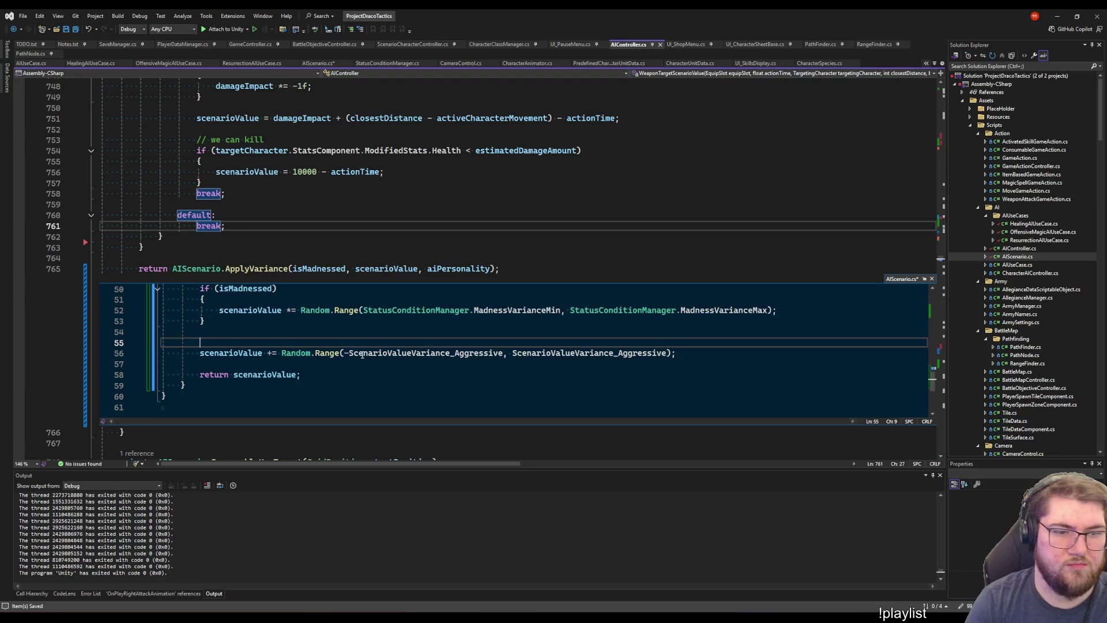
pyautogui.write('AIUseCase')
pyautogui.press('BackSpace')
pyautogui.press('BackSpace')
pyautogui.press('BackSpace')
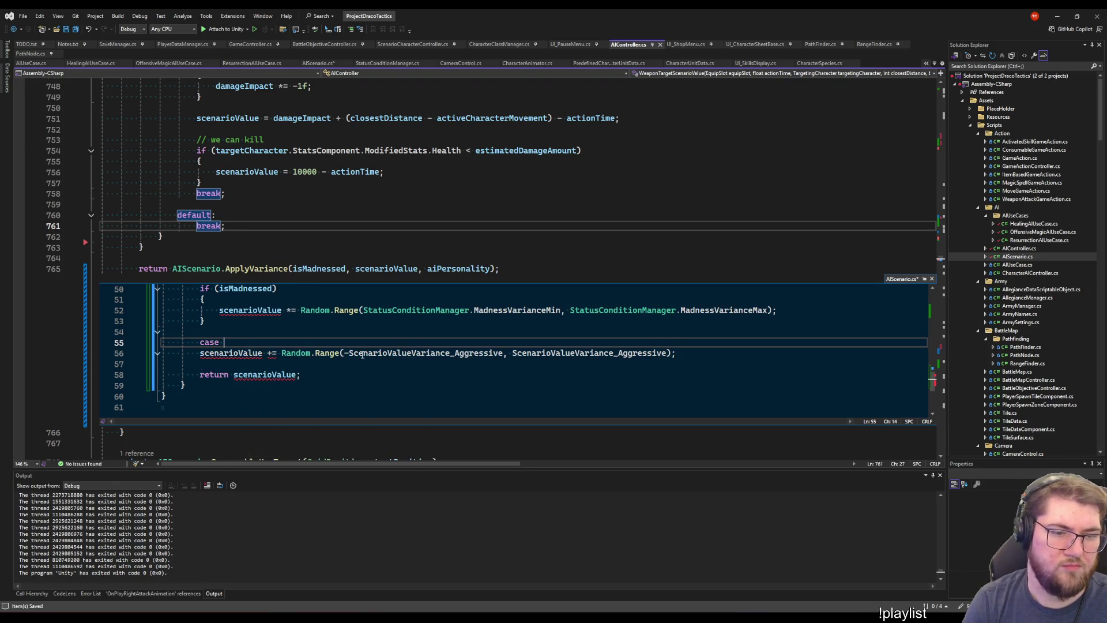
pyautogui.write('switch (')
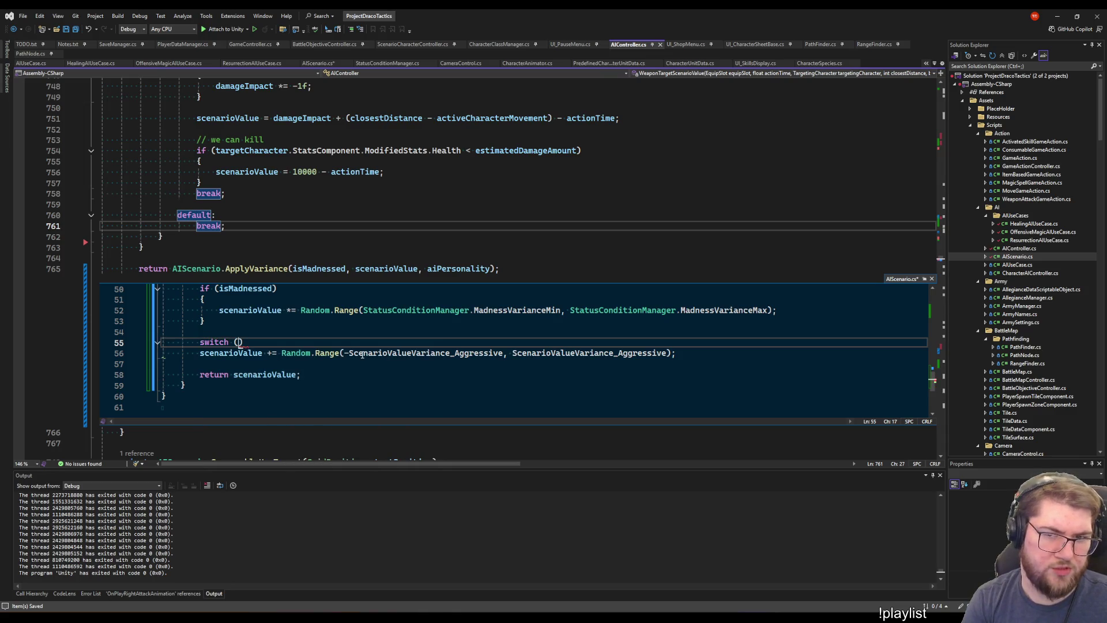
pyautogui.write('aip')
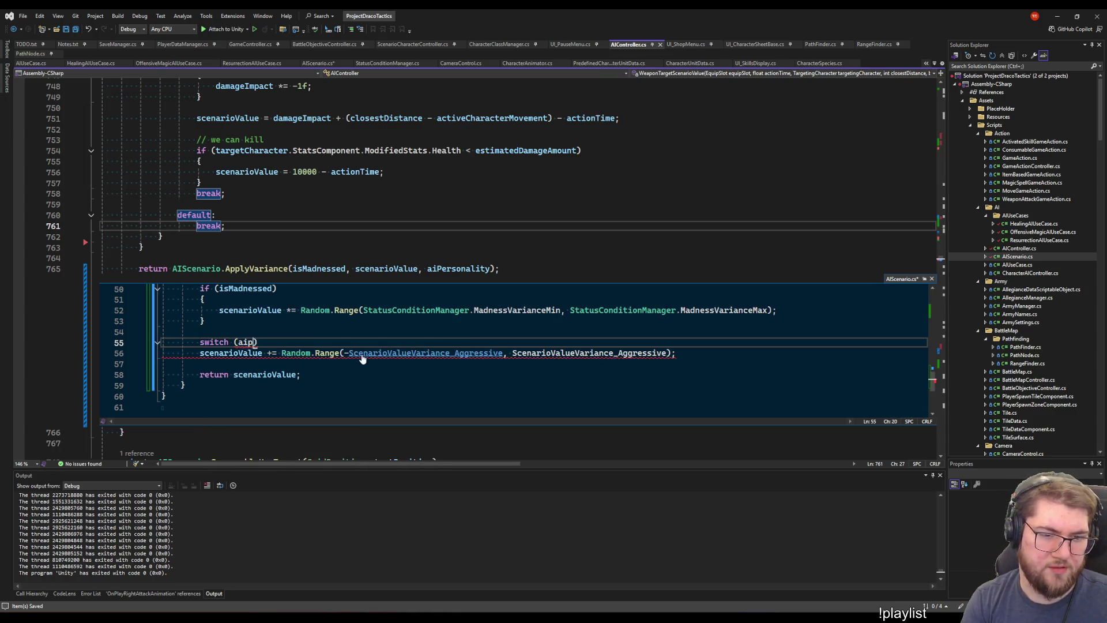
pyautogui.hotkey('ctrl', 'space')
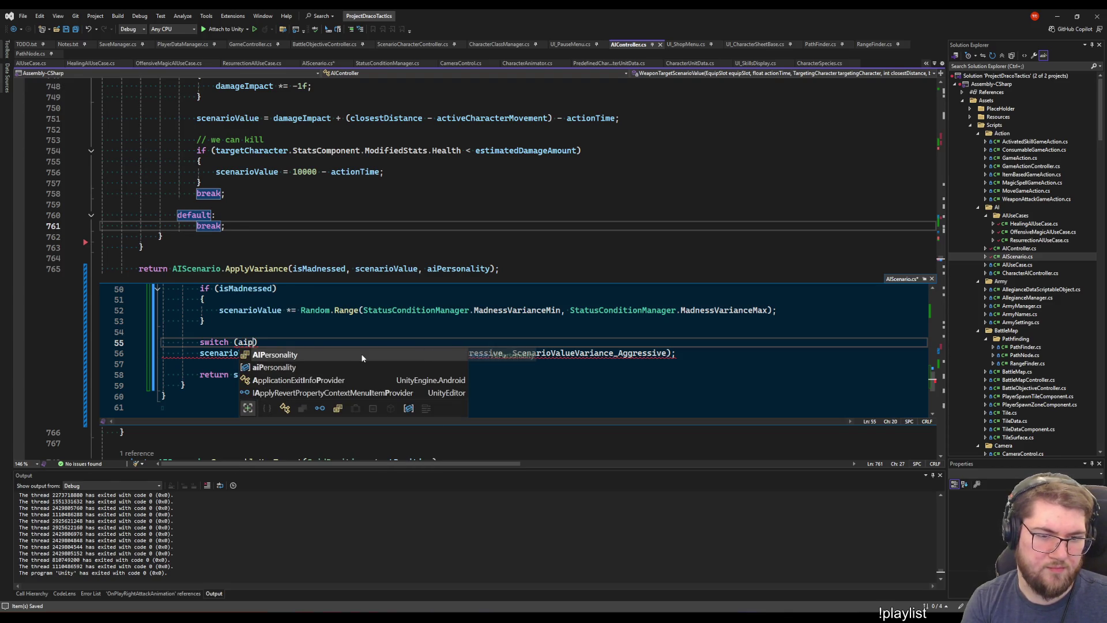
pyautogui.press('Down')
pyautogui.press('Tab')
pyautogui.press('Return')
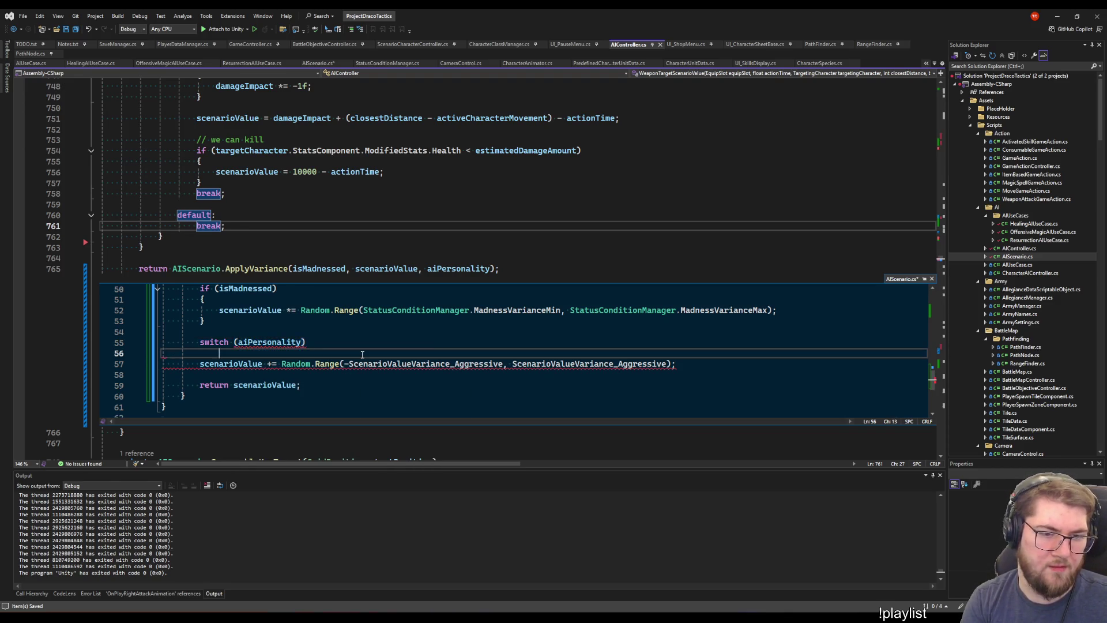
pyautogui.write('{')
pyautogui.press('Return')
pyautogui.write('case ')
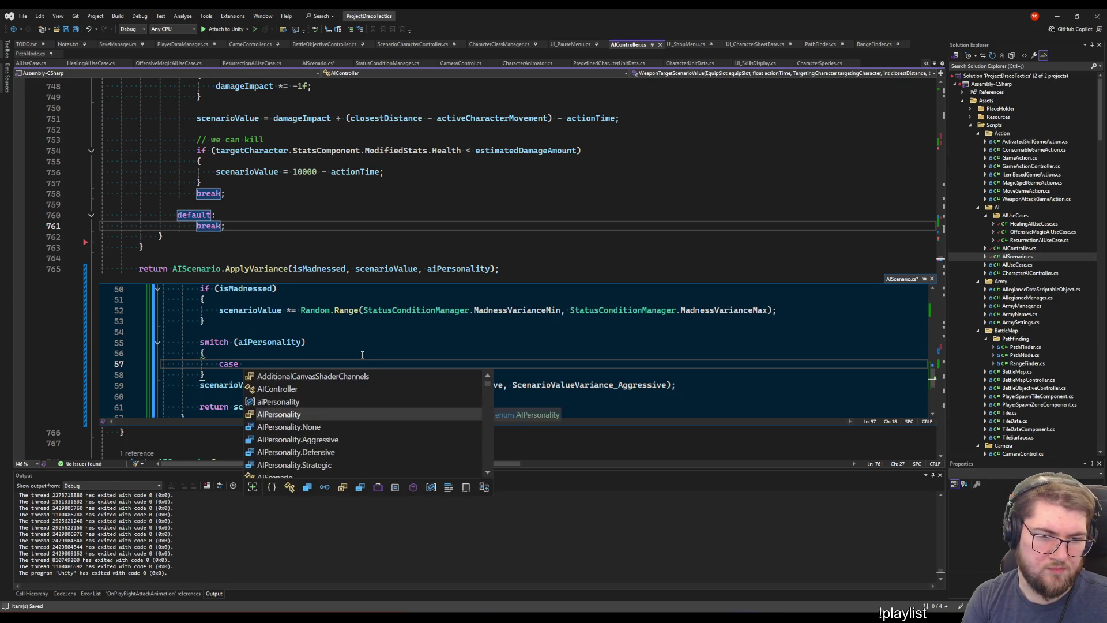
pyautogui.write('.')
pyautogui.press('Tab')
pyautogui.write(':')
pyautogui.press('Return')
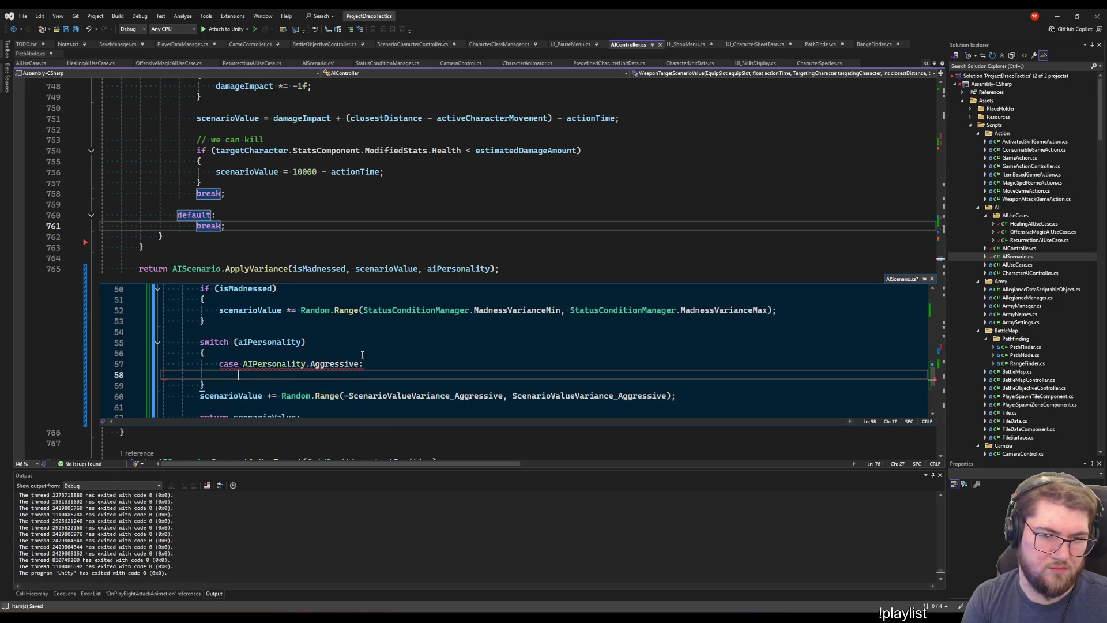
# Move the variance line into the Aggressive case, indent it, and end the case with break;
pyautogui.press('Down')
pyautogui.press('Down')
pyautogui.hotkey('alt', 'Up')
pyautogui.hotkey('alt', 'Up')
pyautogui.press('Home')
pyautogui.press('Tab')
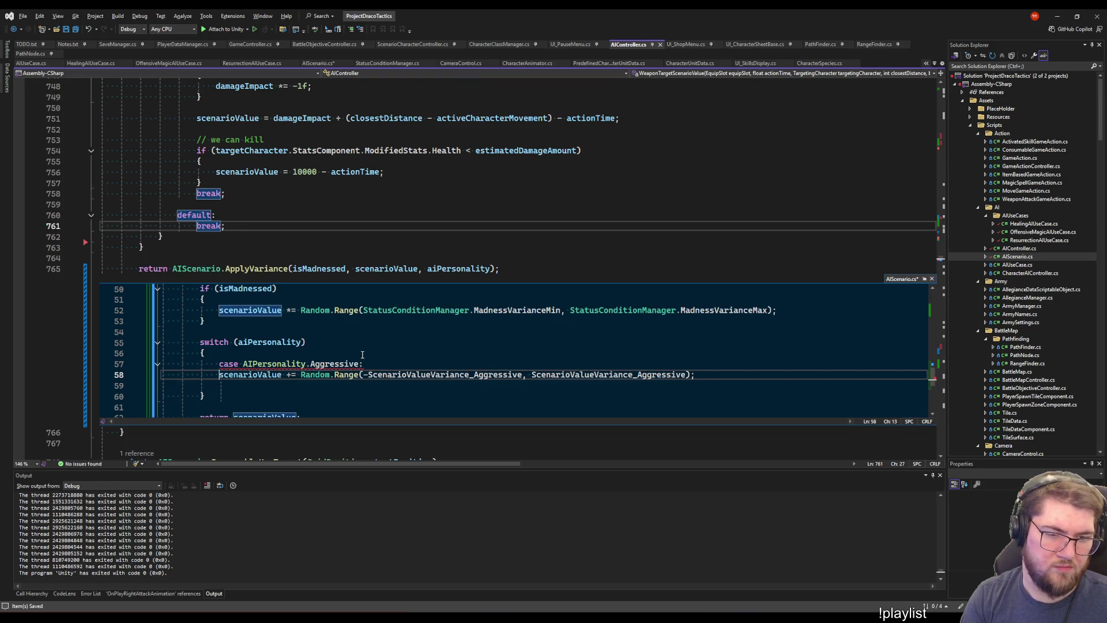
pyautogui.press('Tab')
pyautogui.press('End')
pyautogui.press('Return')
pyautogui.write('break;')
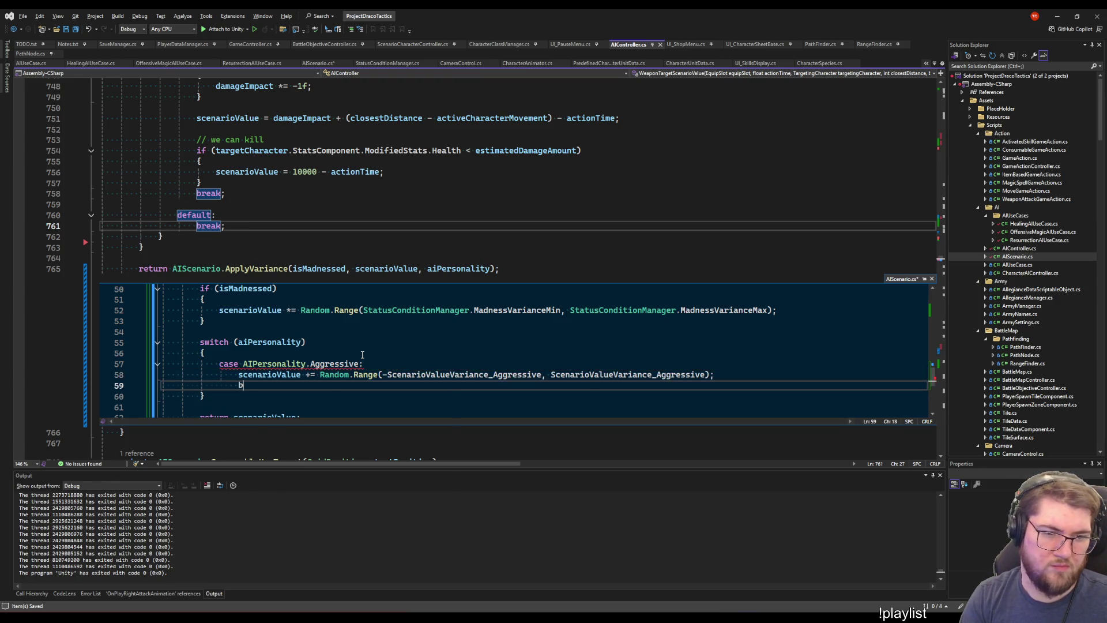
# Copy the Aggressive case block and paste a duplicate directly below it
pyautogui.scroll(-2, 355, 353)
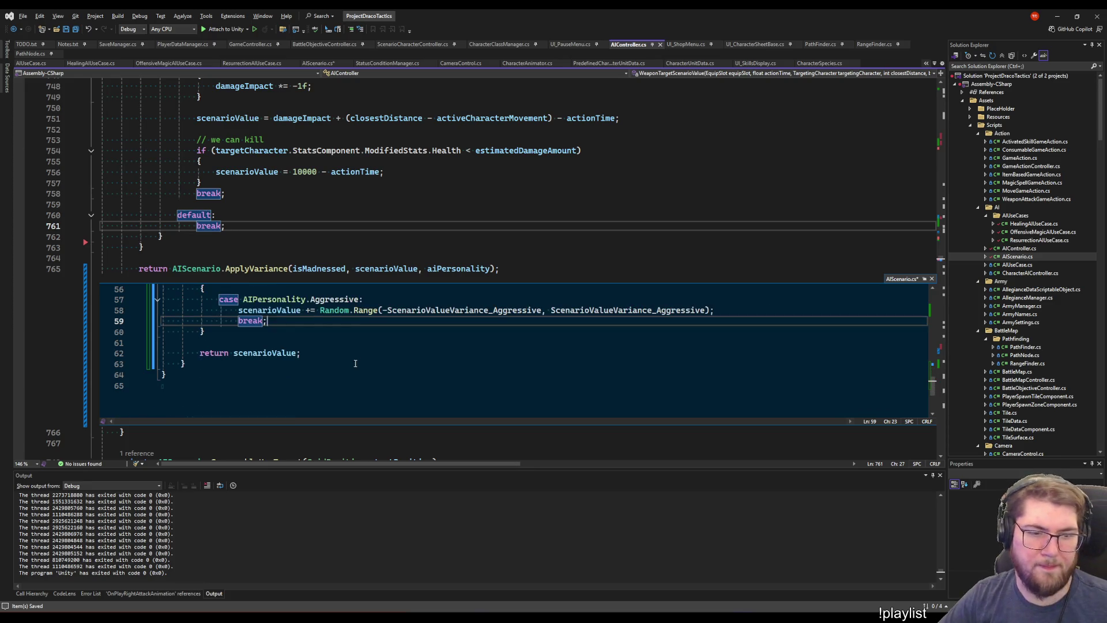
pyautogui.moveTo(221, 298); pyautogui.dragTo(267, 320)
pyautogui.hotkey('ctrl', 'c')
pyautogui.press('End')
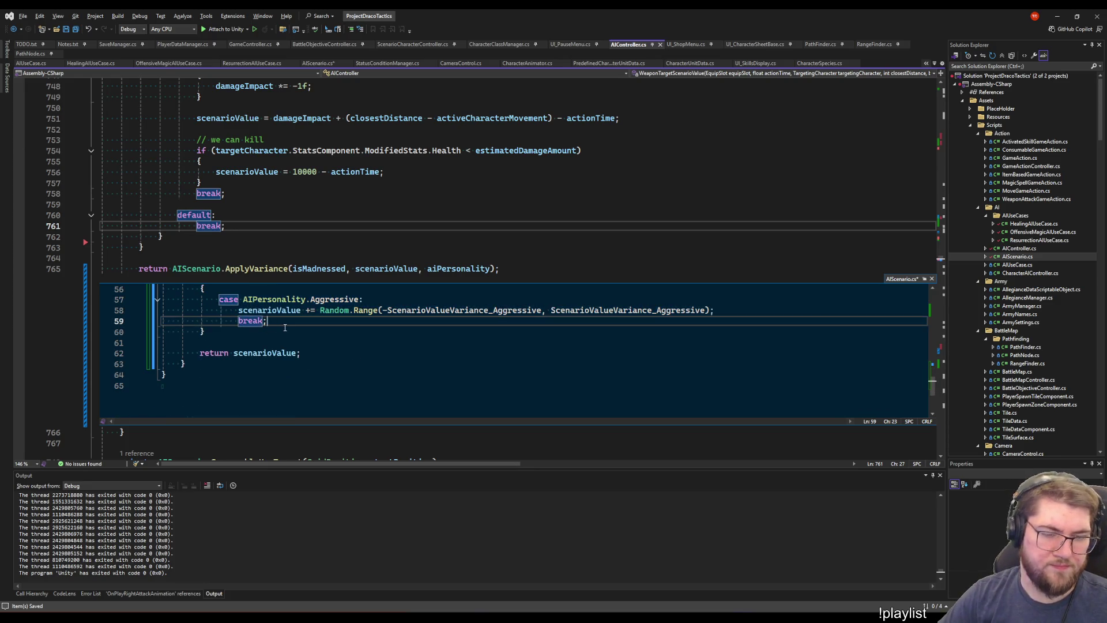
pyautogui.press('Return')
pyautogui.hotkey('ctrl', 'v')
# Declare float variance = 0f; on a new line before the switch
pyautogui.scroll(2, 350, 400)
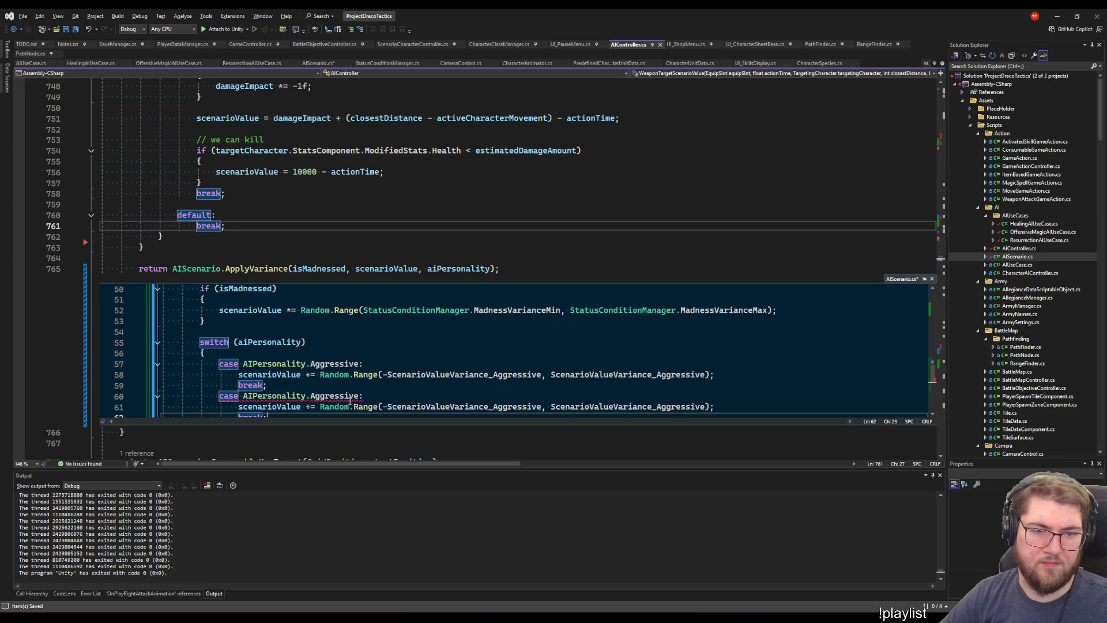
pyautogui.click(290, 332)
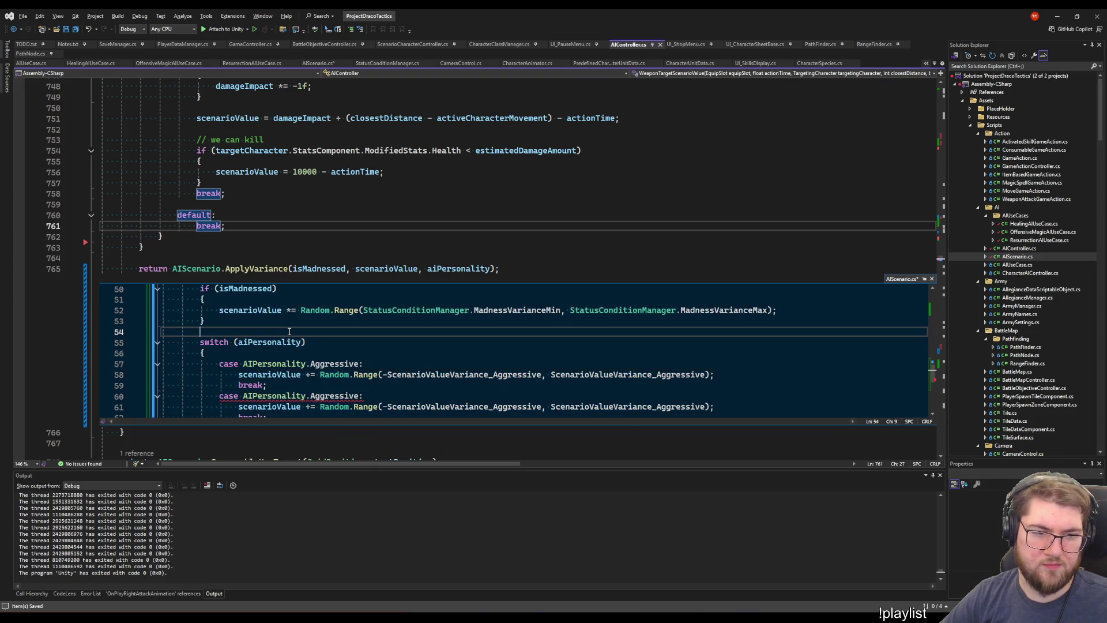
pyautogui.press('Return')
pyautogui.write('float f')
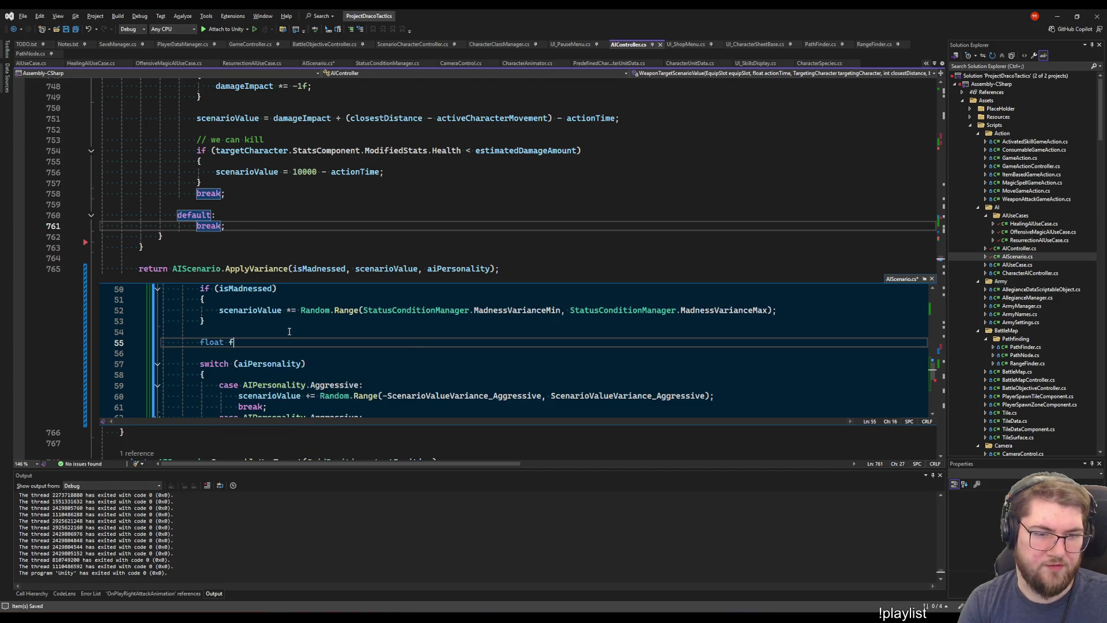
pyautogui.press('BackSpace')
pyautogui.write('variance = ')
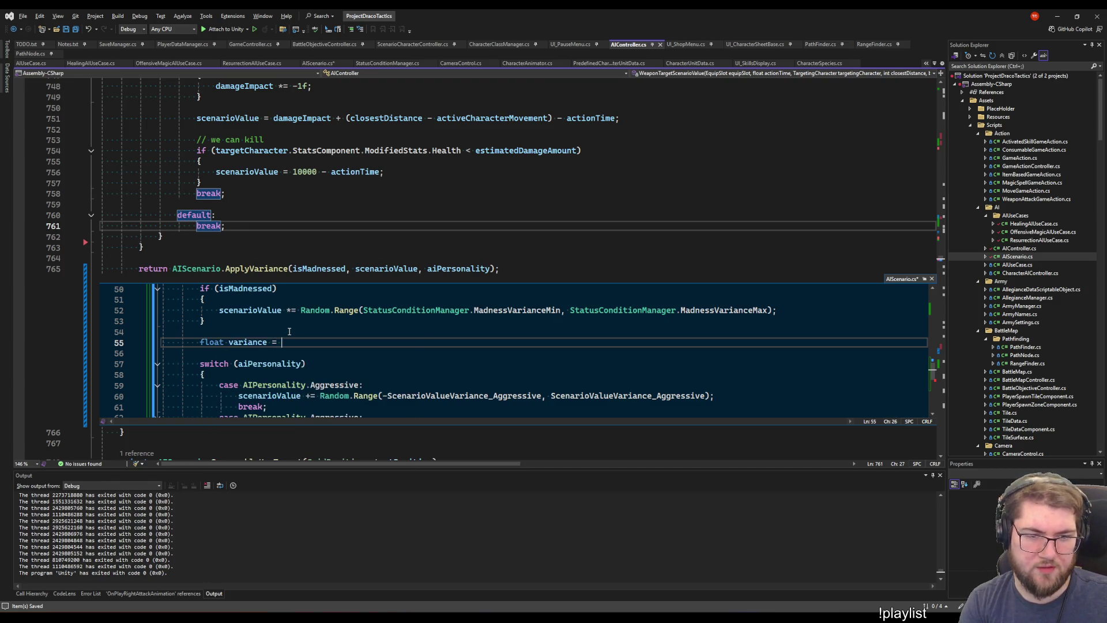
pyautogui.write('0f;')
# Add scenarioValue += variance; after the switch's closing brace
pyautogui.scroll(-5, 285, 340)
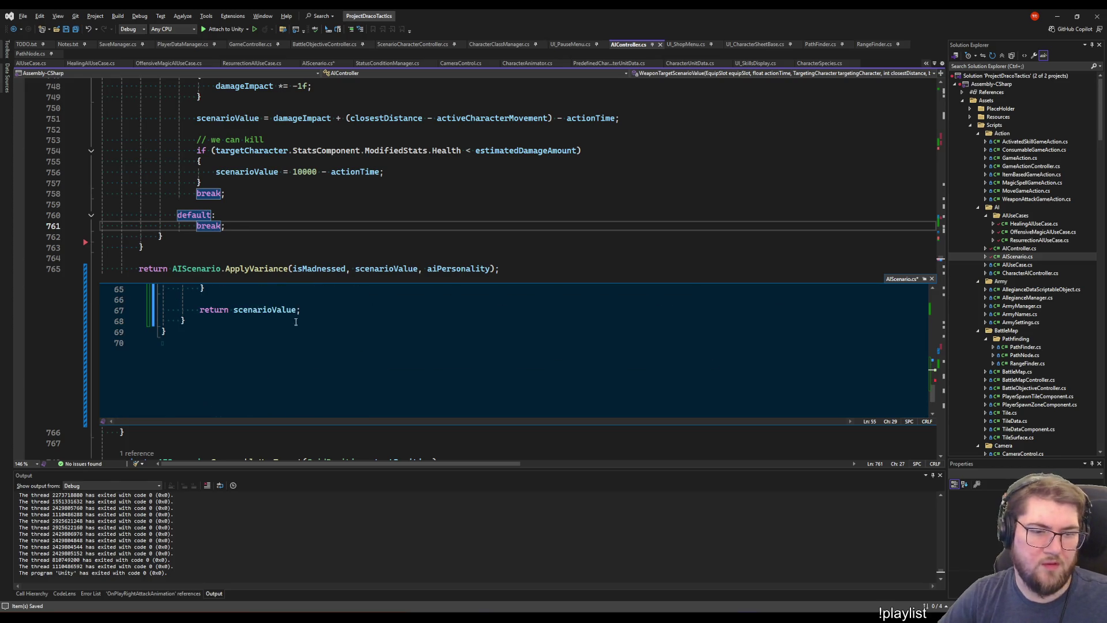
pyautogui.scroll(2, 282, 348)
pyautogui.doubleClick(269, 331)
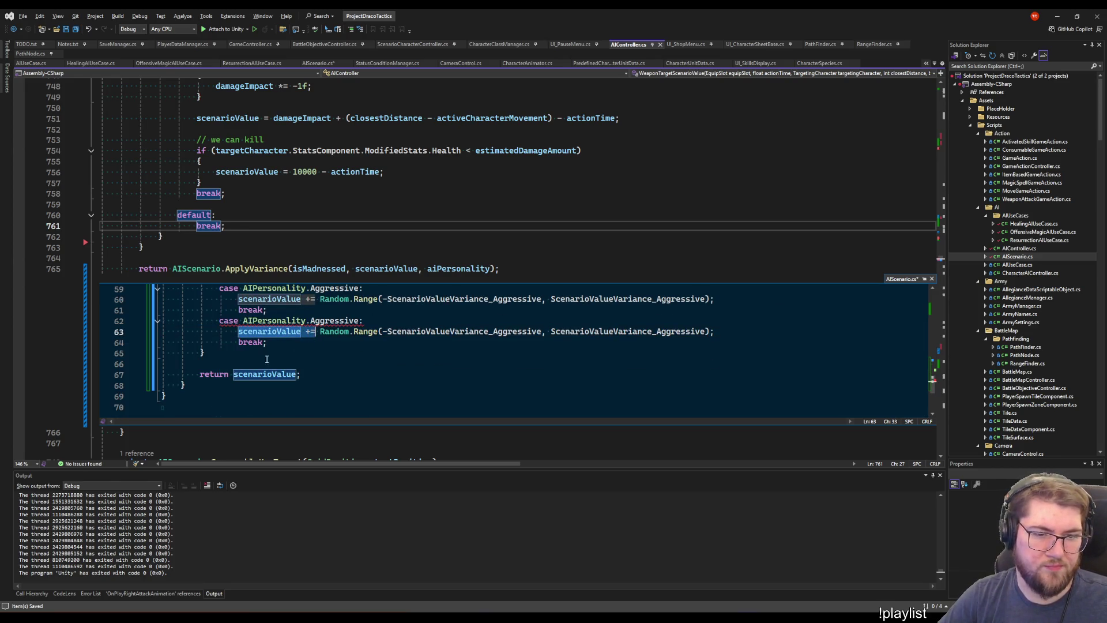
pyautogui.click(228, 354)
pyautogui.press('Return')
pyautogui.write('scenarioValue +=')
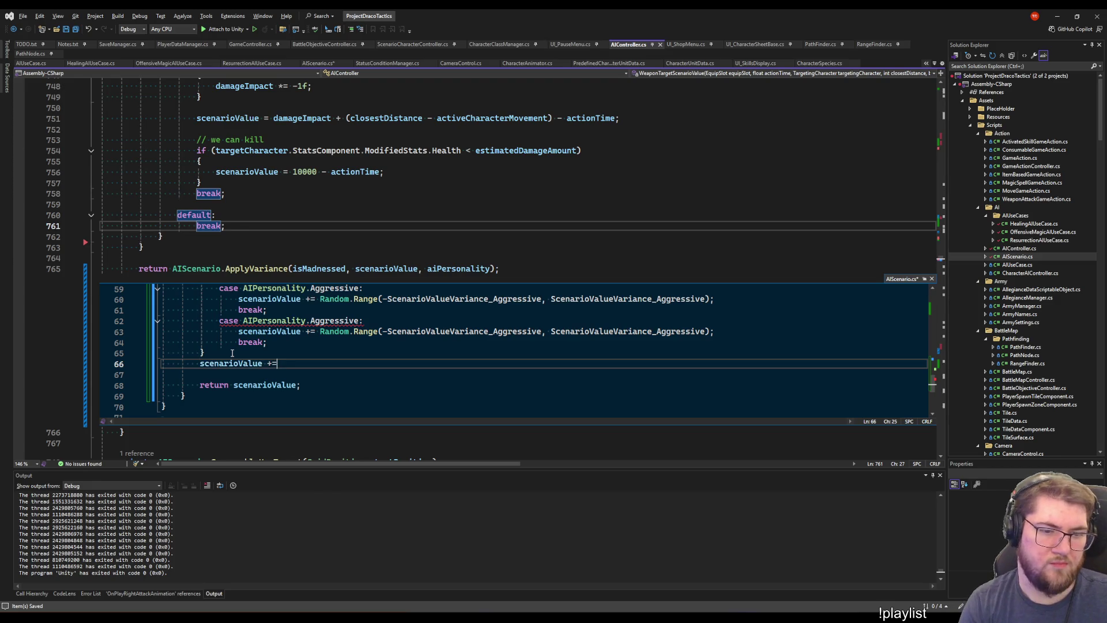
pyautogui.write(' variance;')
pyautogui.click(232, 353)
pyautogui.press('Return')
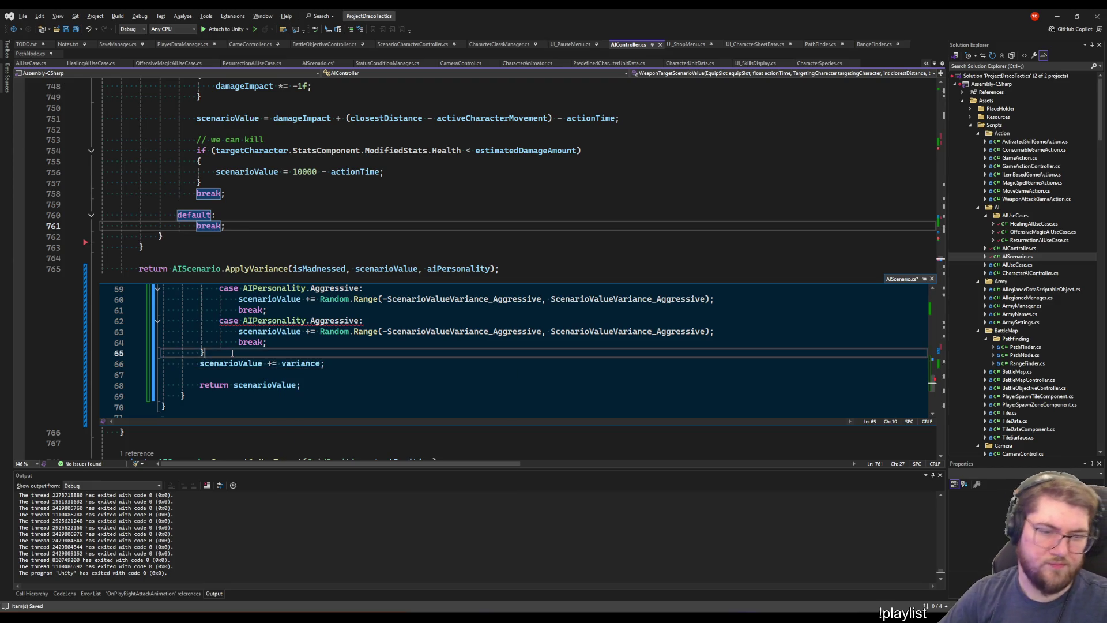
# Replace scenarioValue in the first case with variance and select it in the second case
pyautogui.scroll(4, 248, 346)
pyautogui.scroll(-3, 259, 338)
pyautogui.scroll(1, 259, 338)
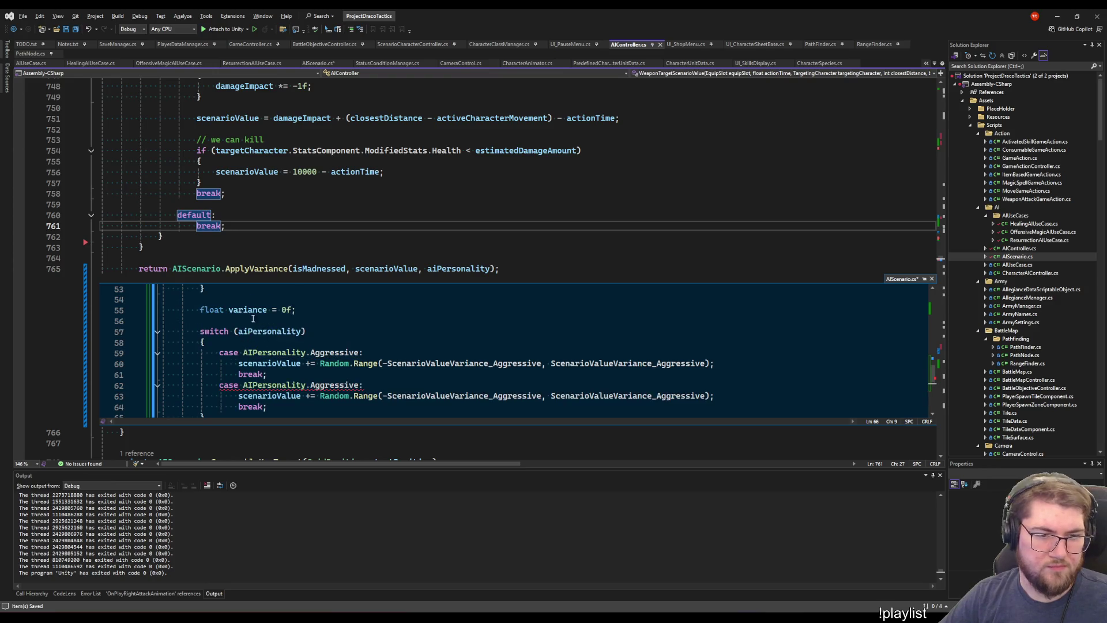
pyautogui.doubleClick(248, 310)
pyautogui.doubleClick(266, 363)
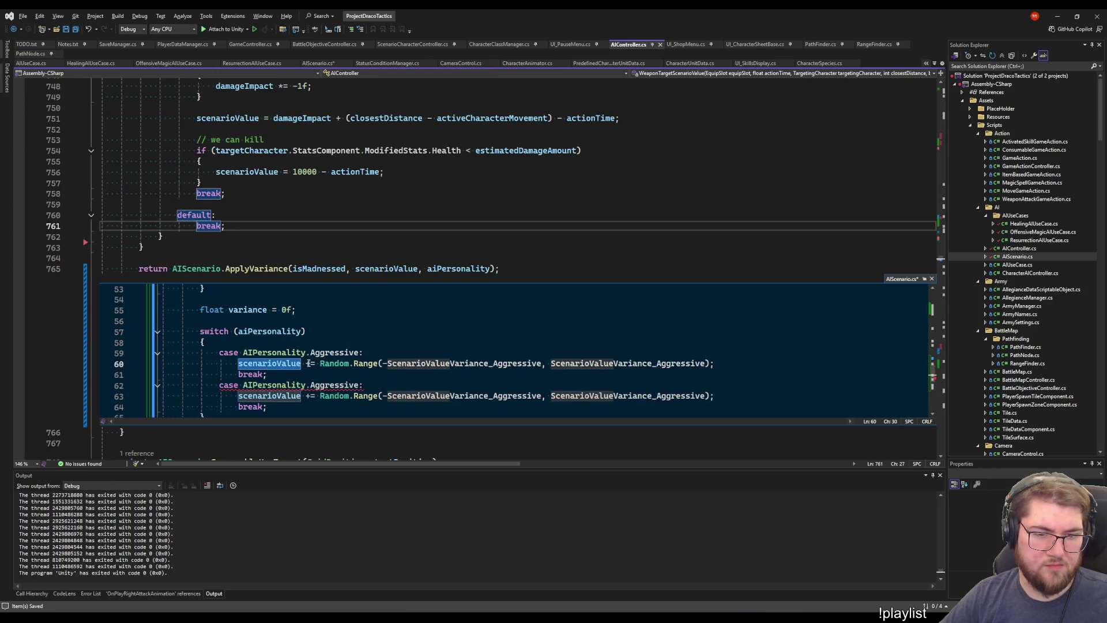
pyautogui.press('Delete')
pyautogui.press('Delete')
pyautogui.press('Delete')
pyautogui.write('variance')
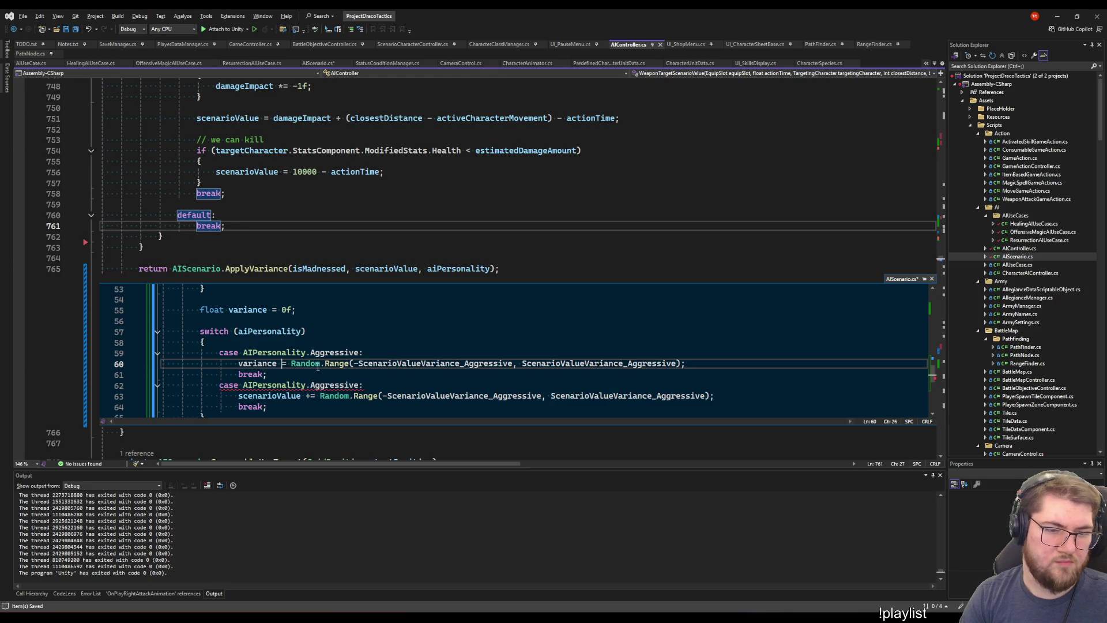
pyautogui.scroll(-2, 332, 364)
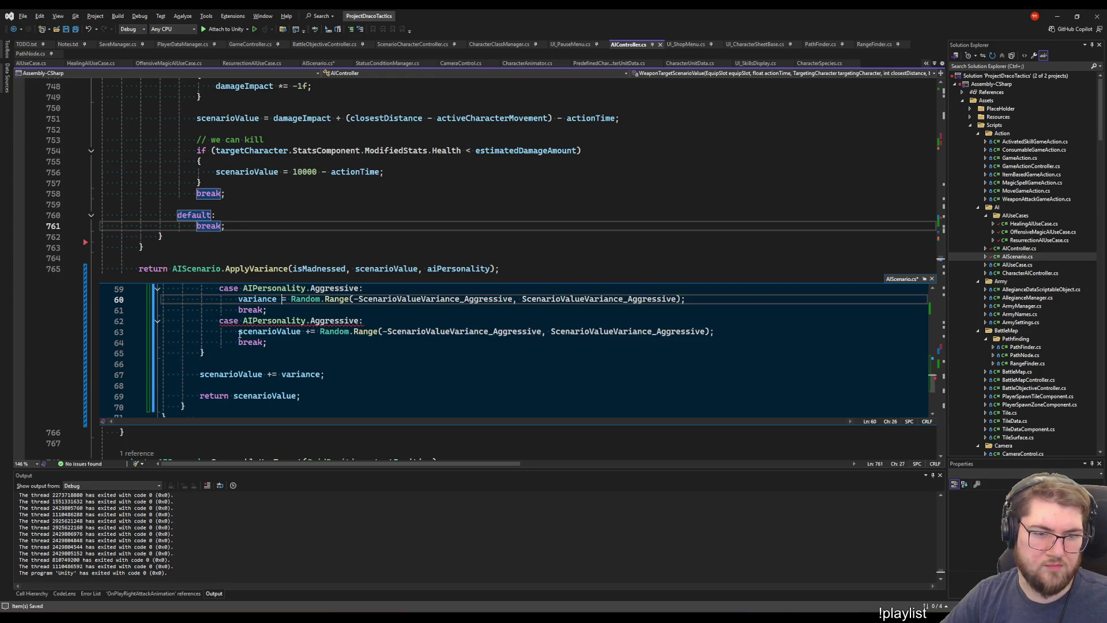
pyautogui.doubleClick(240, 333)
# Make the second case assign variance and relabel it AIPersonality.Defensive
pyautogui.write('variance')
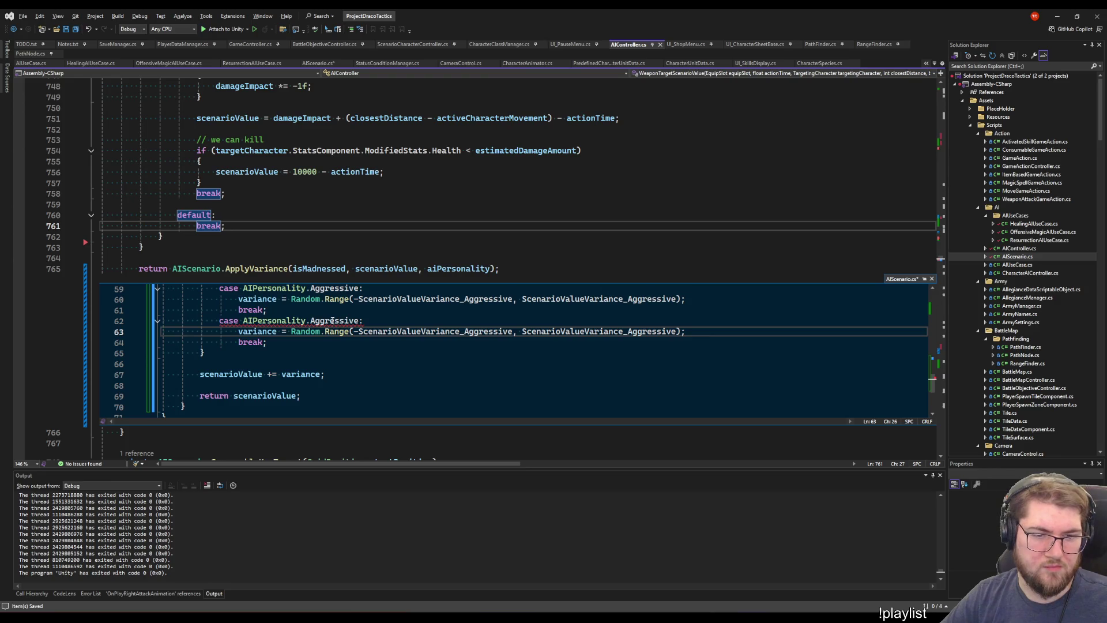
pyautogui.doubleClick(332, 321)
pyautogui.write('Def')
pyautogui.press('Tab')
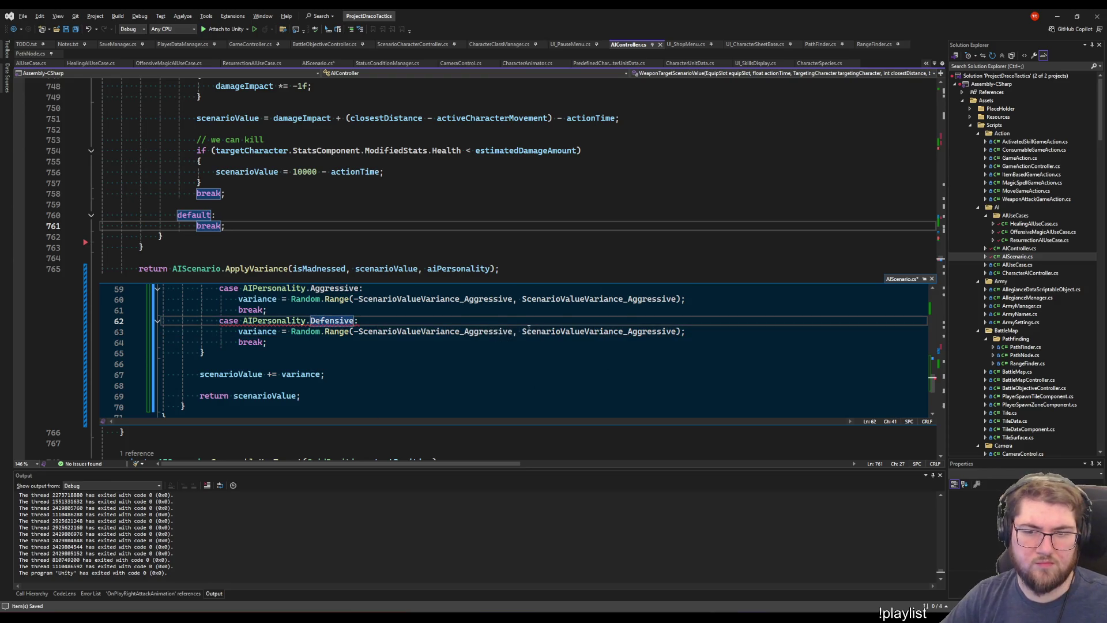
# Swap both Random.Range arguments in the Defensive case to ScenarioValueVariance_Defensive
pyautogui.scroll(16, 529, 328)
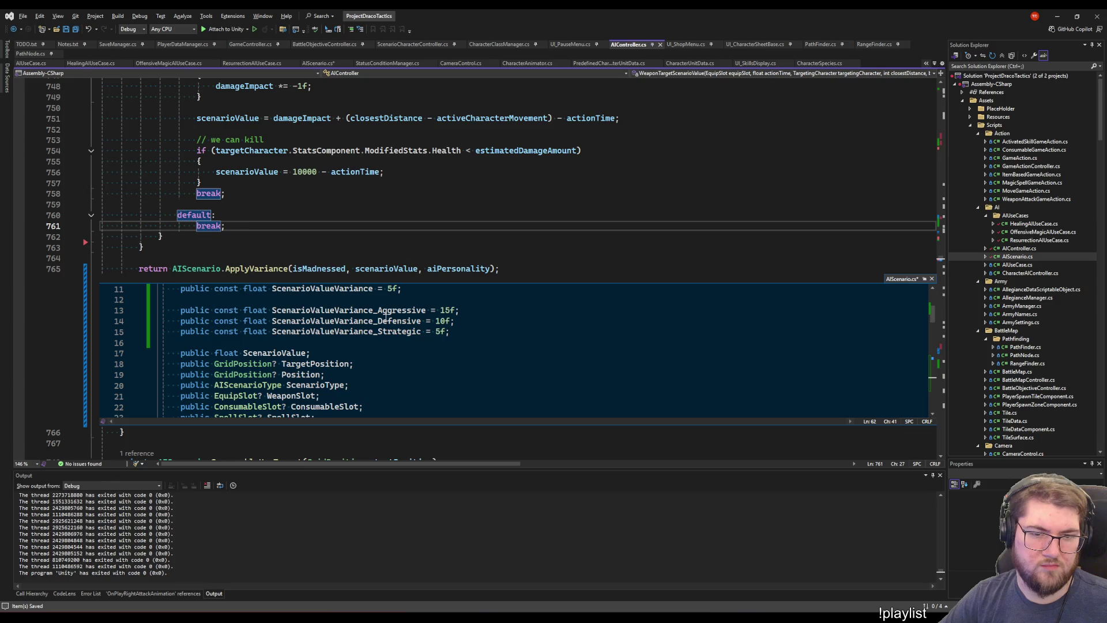
pyautogui.doubleClick(385, 321)
pyautogui.hotkey('ctrl', 'c')
pyautogui.scroll(-12, 446, 345)
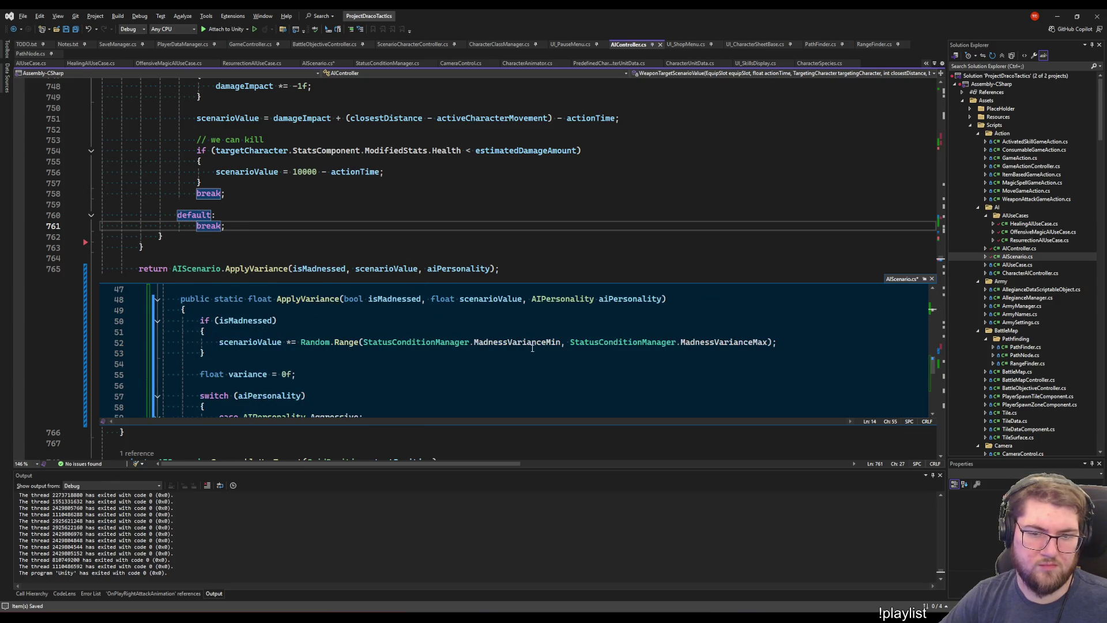
pyautogui.scroll(4, 532, 348)
pyautogui.scroll(-12, 514, 355)
pyautogui.scroll(4, 505, 363)
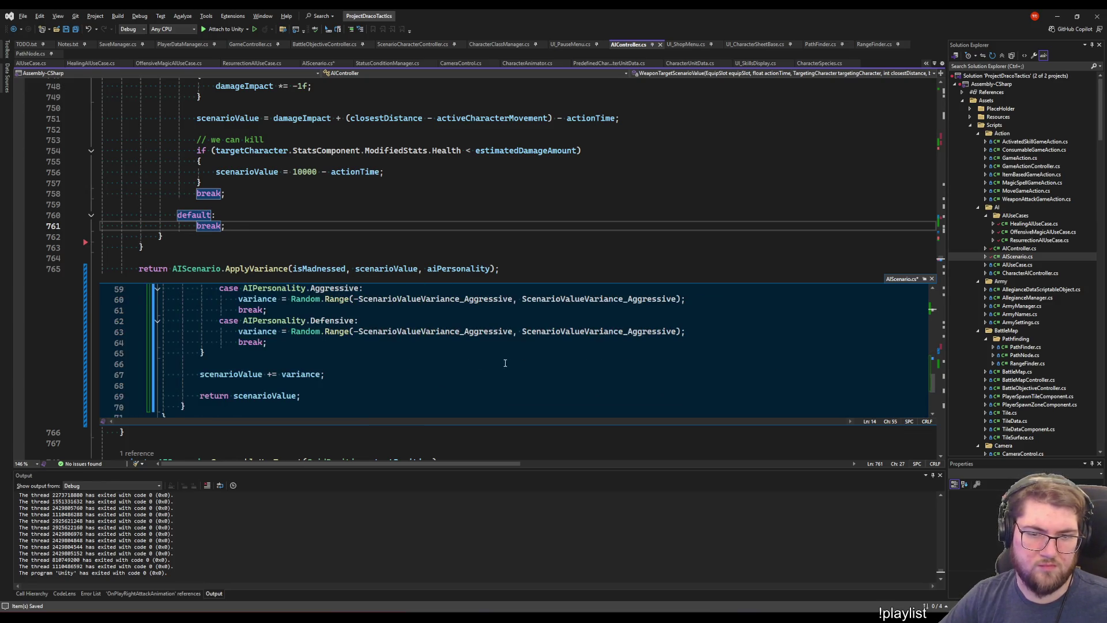
pyautogui.doubleClick(484, 331)
pyautogui.hotkey('ctrl', 'v')
pyautogui.doubleClick(594, 331)
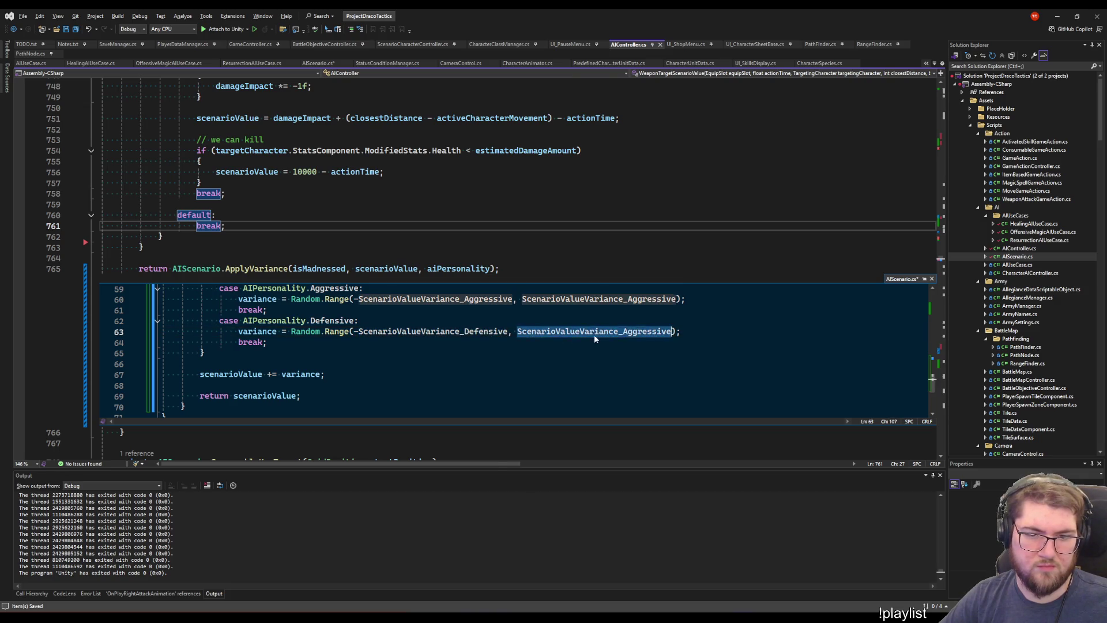
pyautogui.hotkey('ctrl', 'v')
# Duplicate the Defensive case below and relabel the copy Strategic
pyautogui.click(276, 342)
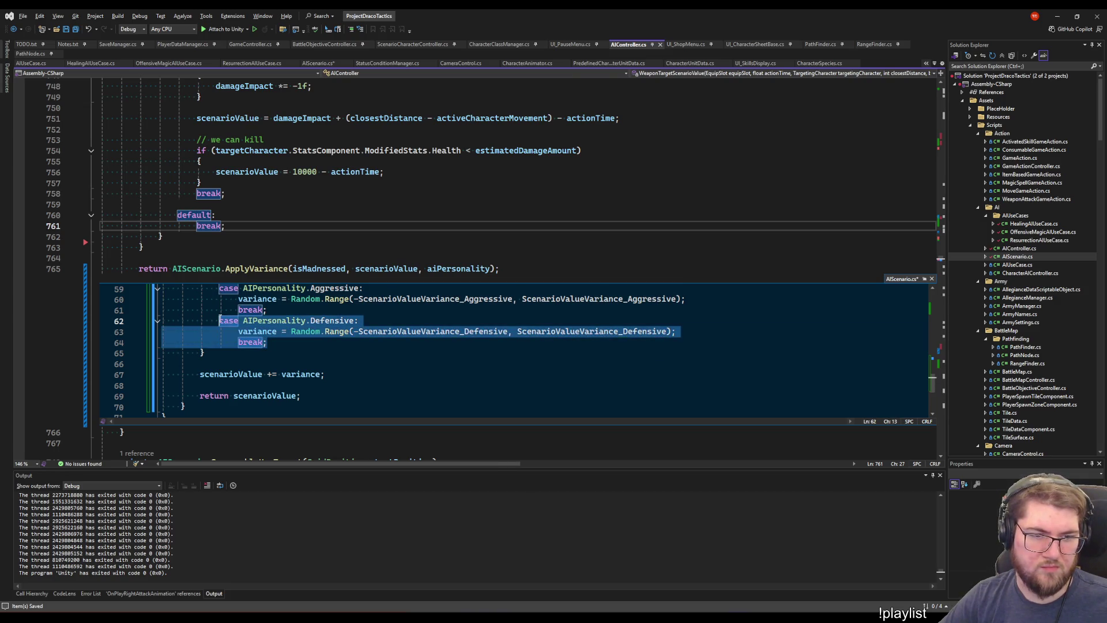
pyautogui.hotkey('shift', 'Up')
pyautogui.hotkey('shift', 'Up')
pyautogui.hotkey('shift', 'Home')
pyautogui.hotkey('ctrl', 'c')
pyautogui.click(276, 342)
pyautogui.press('Return')
pyautogui.hotkey('ctrl', 'v')
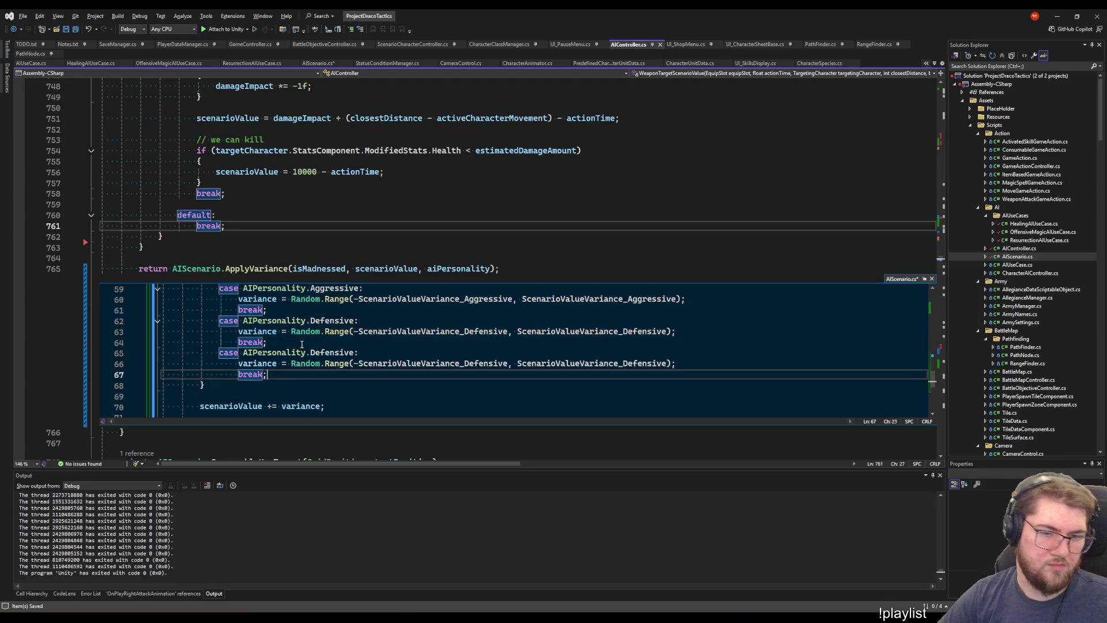
pyautogui.doubleClick(323, 352)
pyautogui.write('Strategic')
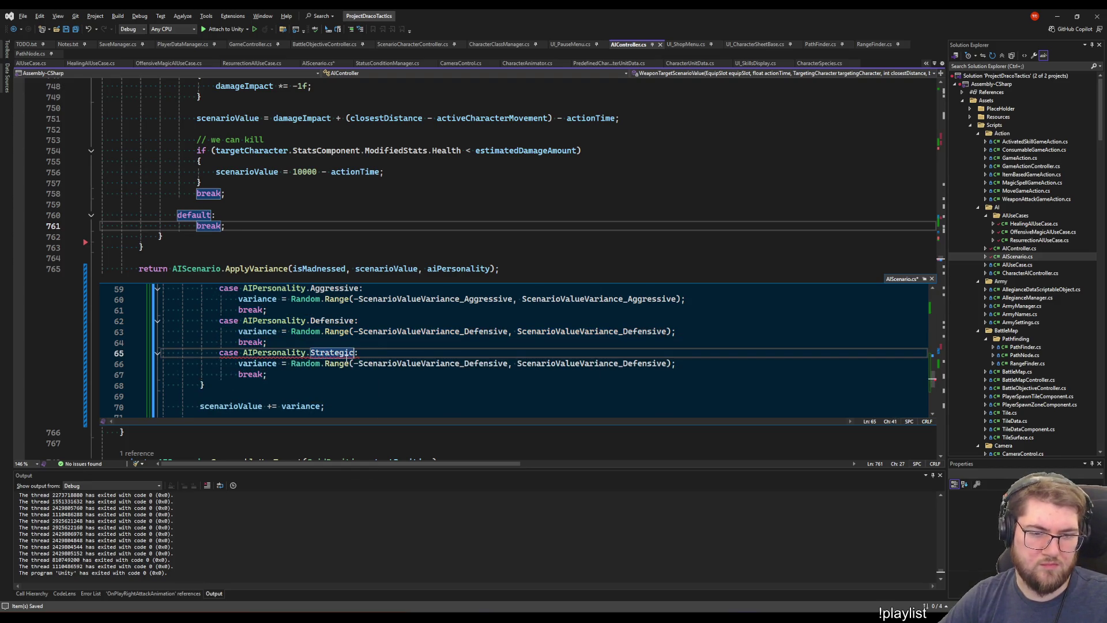
# Swap both Random.Range arguments in the Strategic case to ScenarioValueVariance_Strategic
pyautogui.scroll(14, 340, 340)
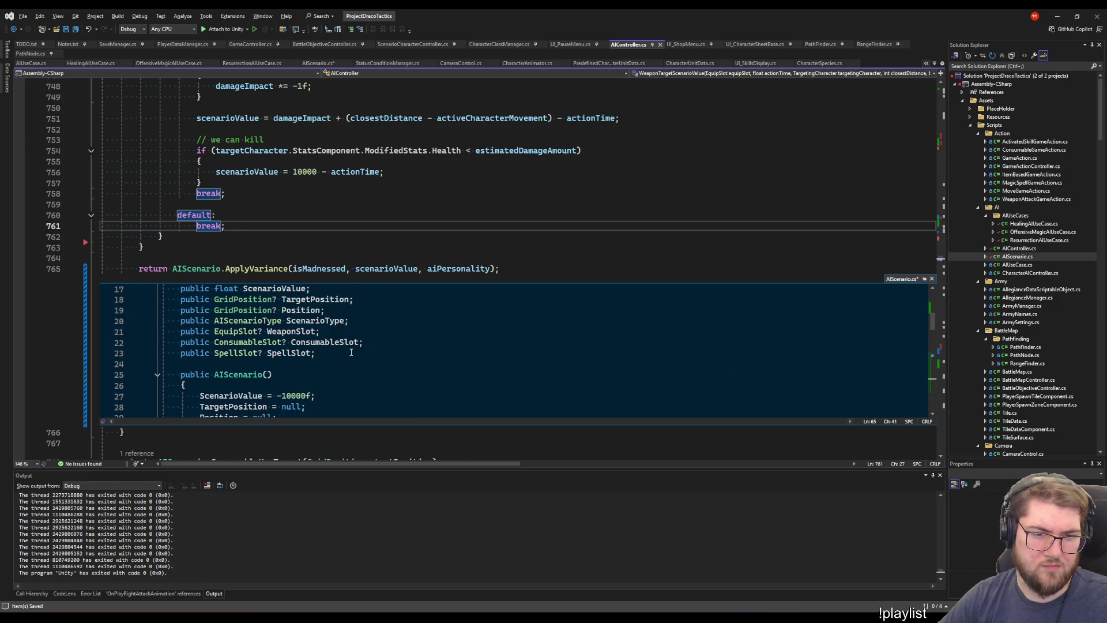
pyautogui.scroll(4, 340, 339)
pyautogui.click(341, 395)
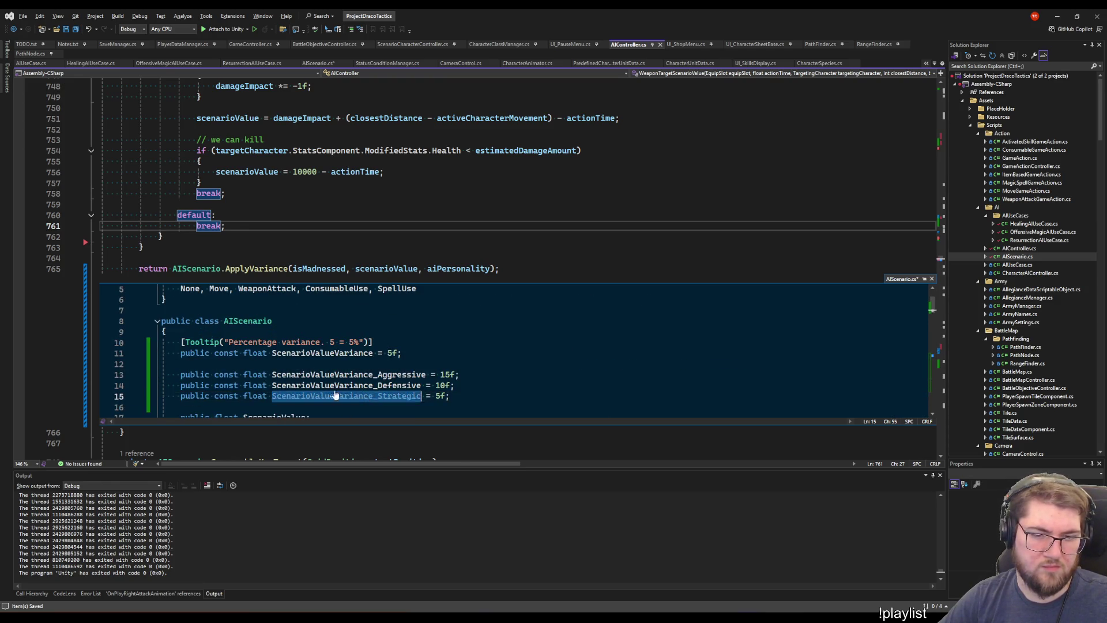
pyautogui.scroll(-8, 343, 366)
pyautogui.scroll(-6, 342, 367)
pyautogui.scroll(2, 343, 366)
pyautogui.scroll(-6, 403, 363)
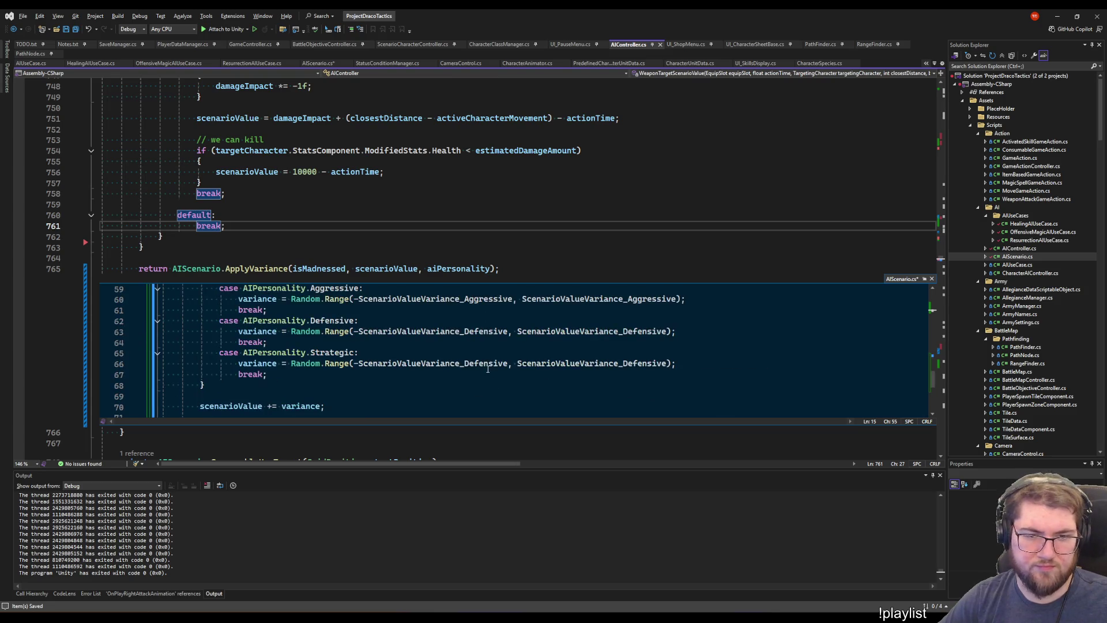
pyautogui.doubleClick(475, 362)
pyautogui.hotkey('ctrl', 'v')
pyautogui.doubleClick(591, 363)
pyautogui.hotkey('ctrl', 'v')
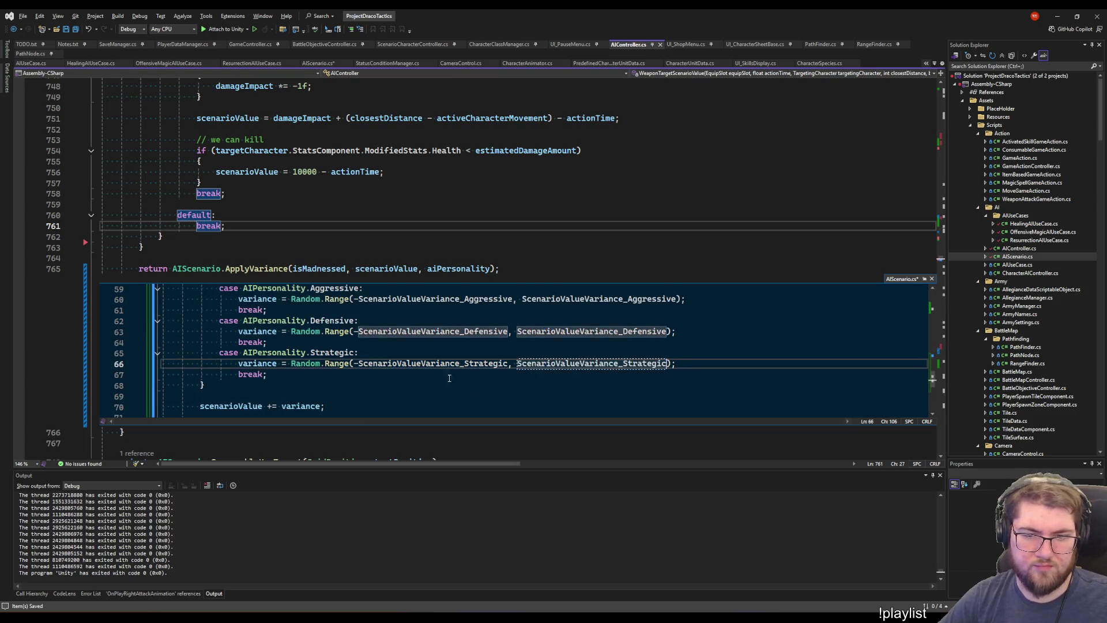
pyautogui.click(321, 384)
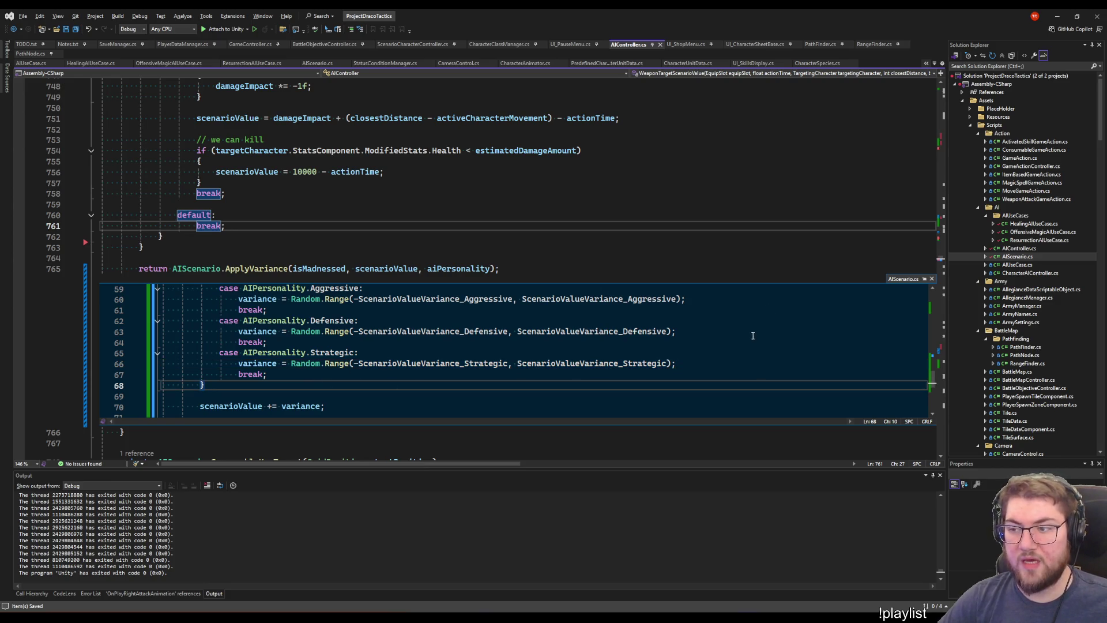
# Go to ApplyVariance's definition in AIScenario.cs, review the variance constants, and return to Unity
pyautogui.scroll(13, 418, 391)
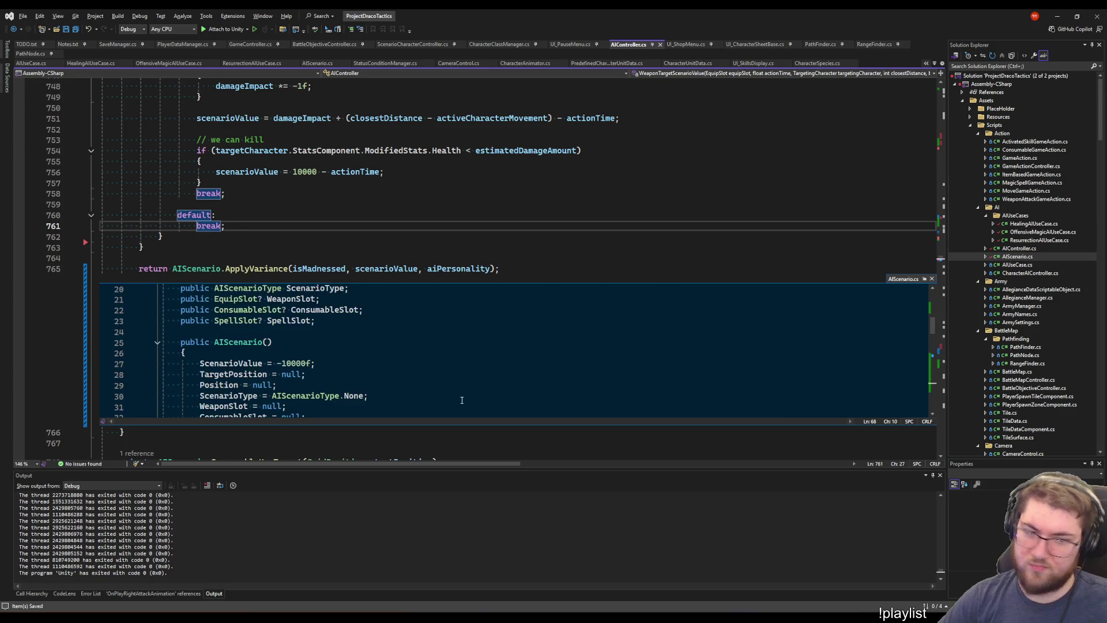
pyautogui.click(932, 279)
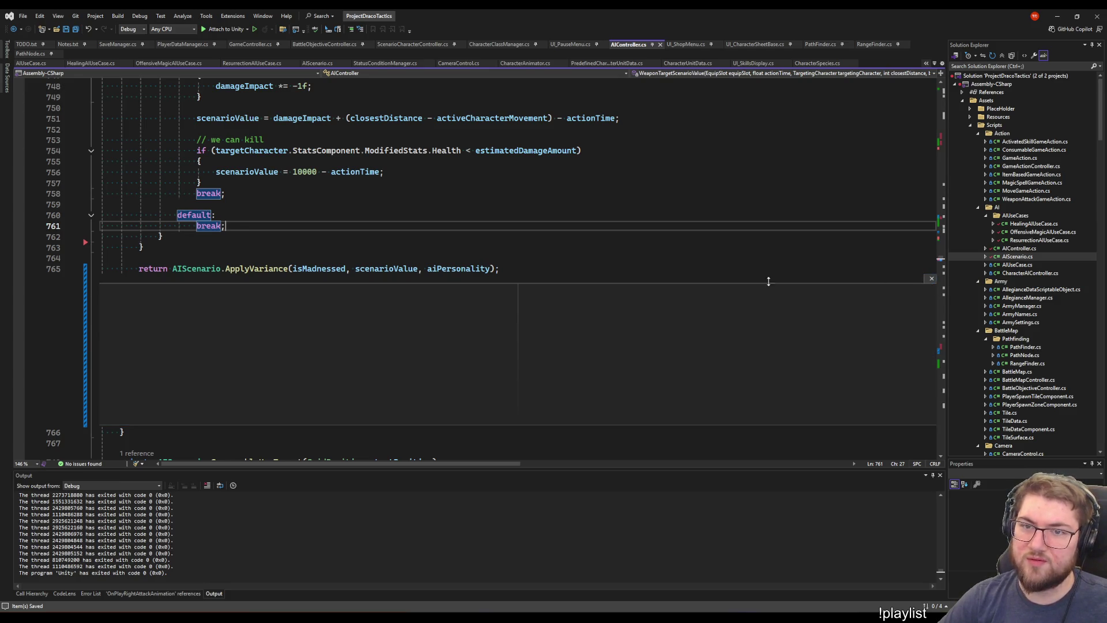
pyautogui.rightClick(268, 275)
pyautogui.click(306, 328)
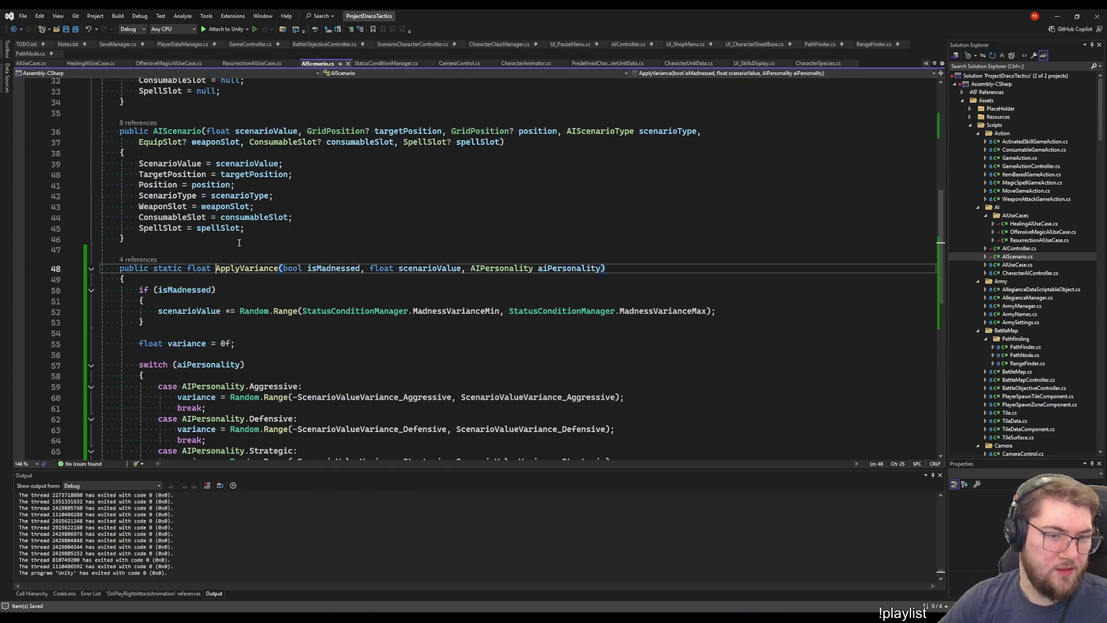
pyautogui.scroll(10, 238, 243)
pyautogui.click(268, 211)
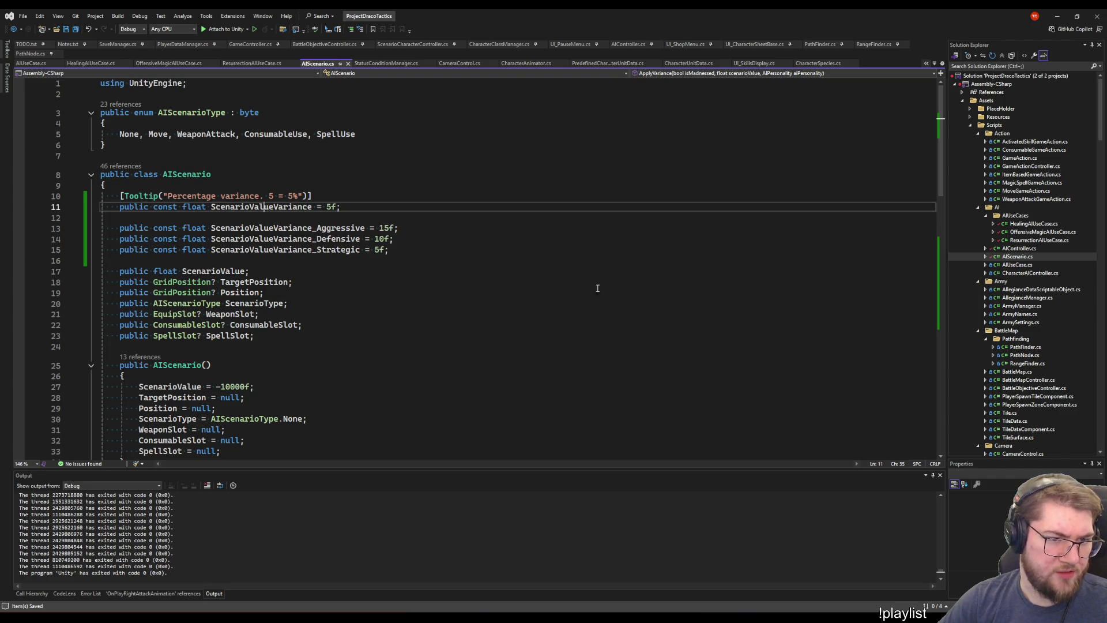
pyautogui.hotkey('alt', 'Tab')
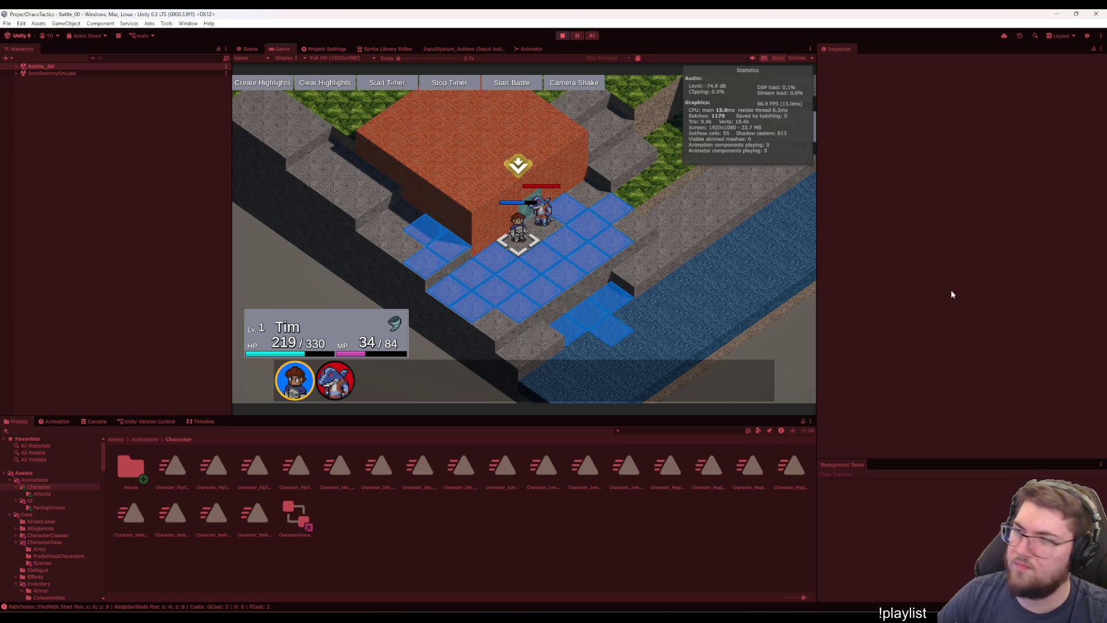
# Select Tim and cancel his action menu, leaving the Wereshark to take its turn
pyautogui.click(517, 247)
pyautogui.rightClick(518, 248)
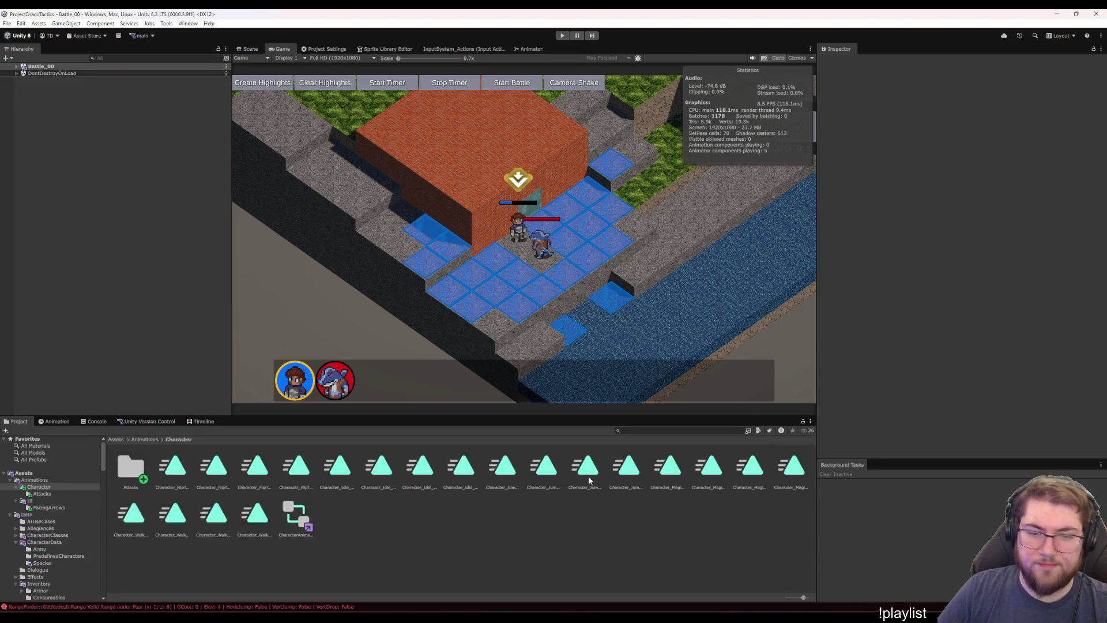
# Exit play mode and open the Battle_00 scene from Assets/Scenes/Scenarios
pyautogui.click(105, 423)
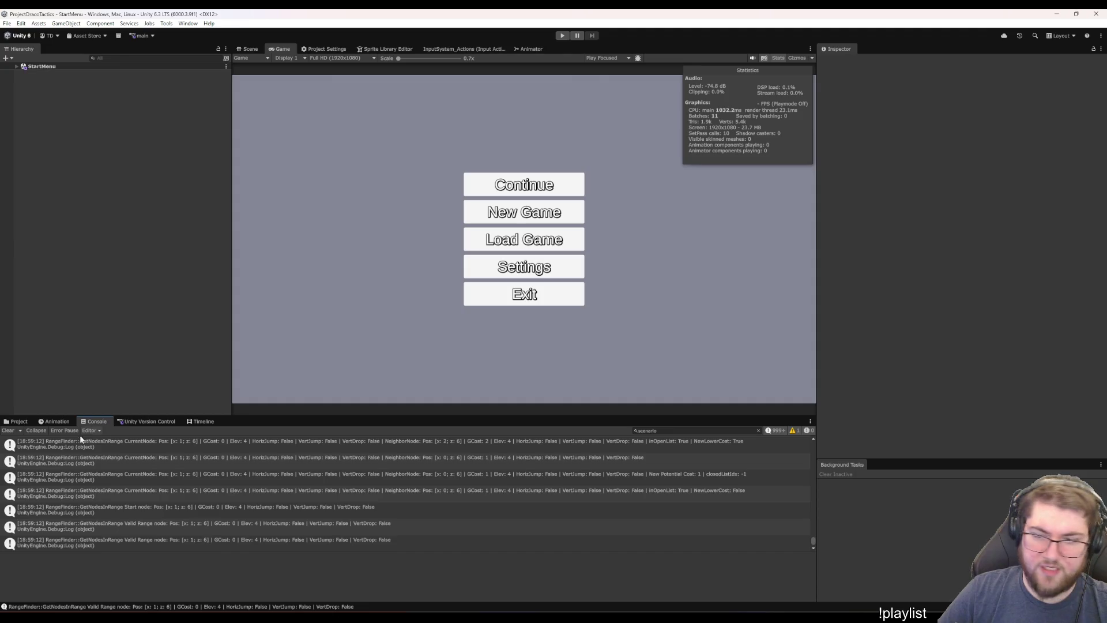
pyautogui.click(17, 421)
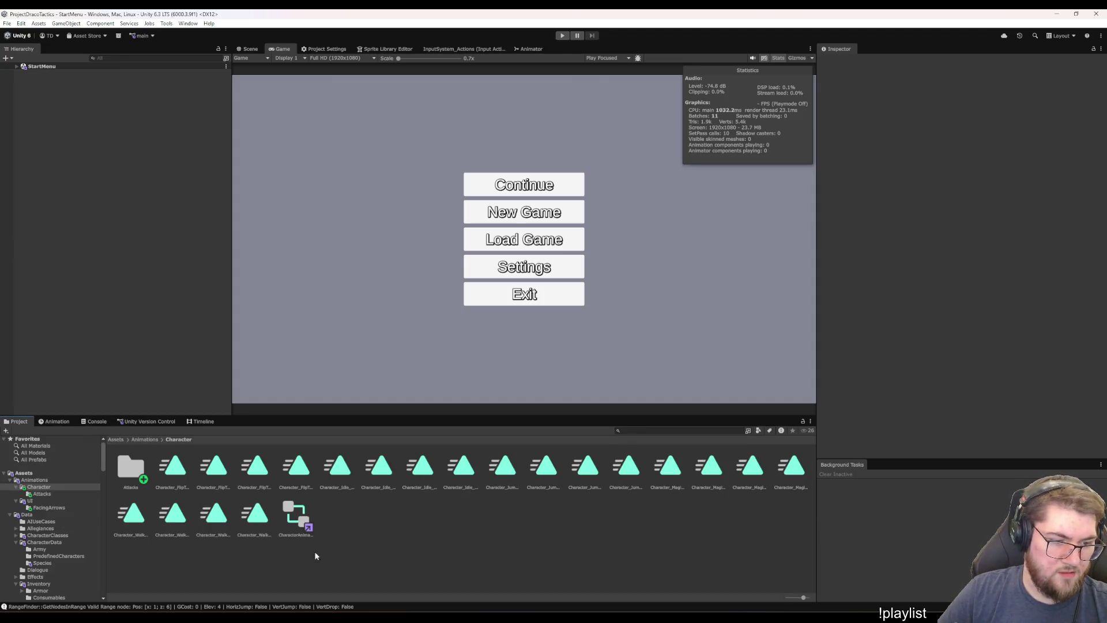
pyautogui.scroll(-15, 61, 515)
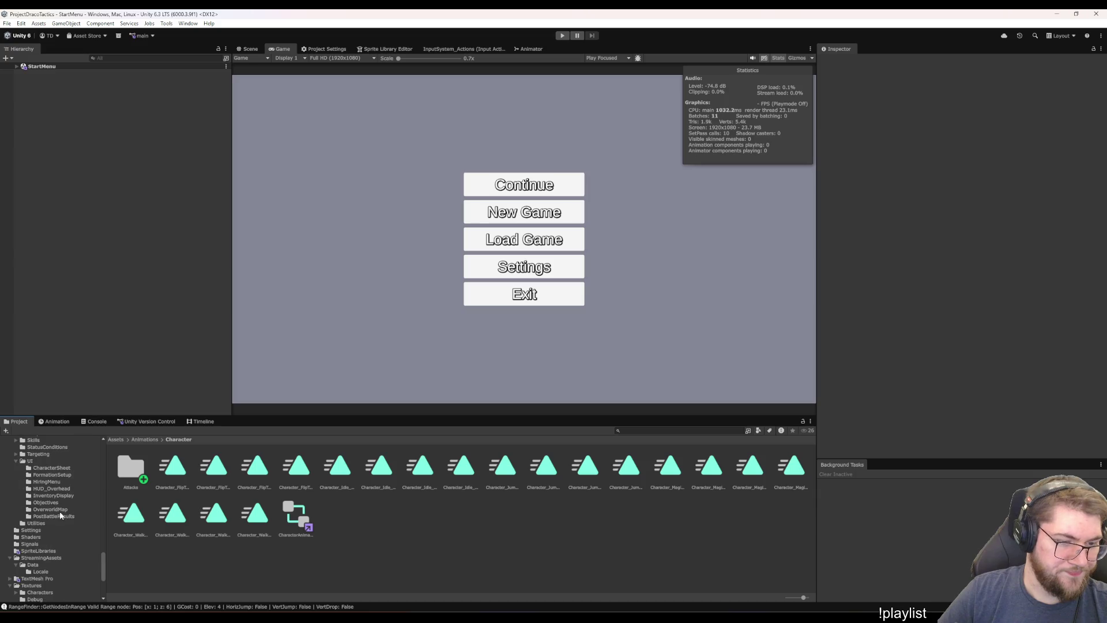
pyautogui.scroll(10, 60, 511)
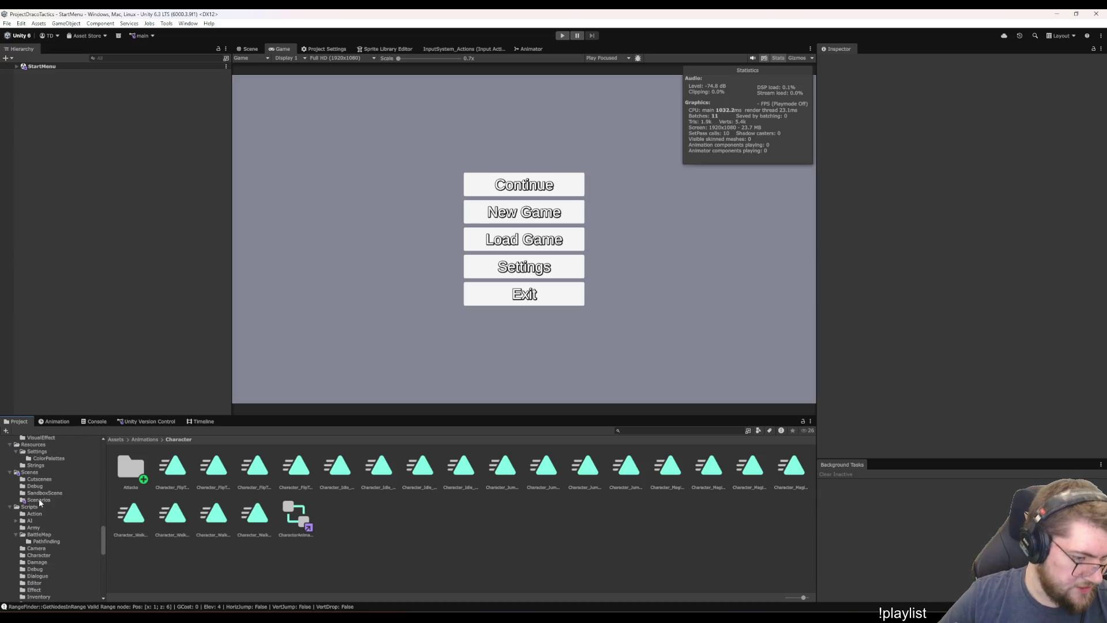
pyautogui.click(32, 473)
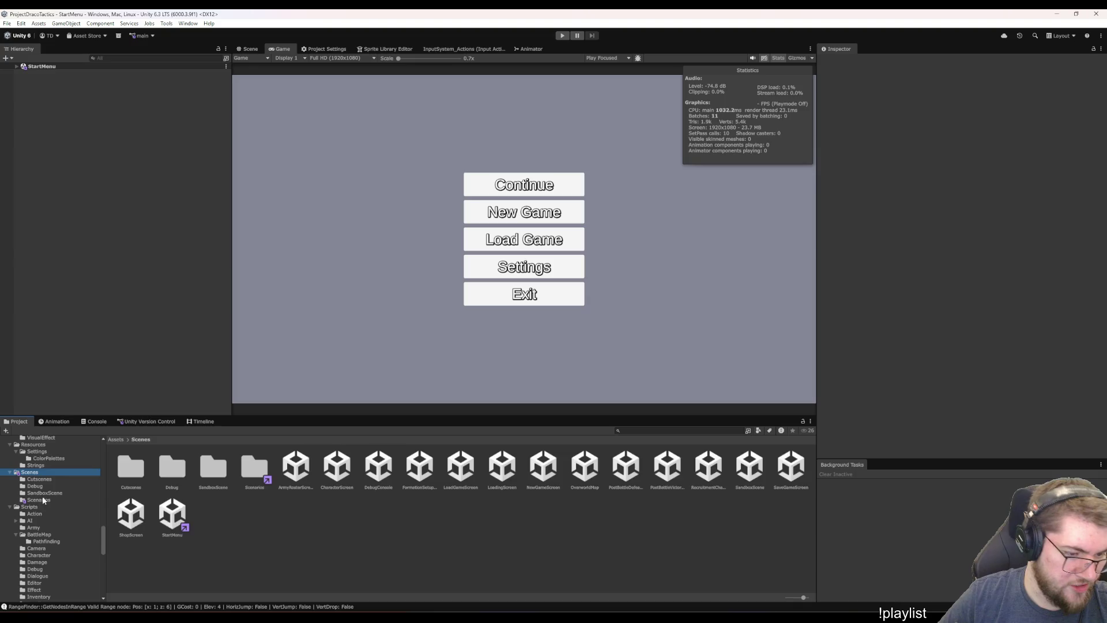
pyautogui.click(43, 500)
pyautogui.click(130, 467)
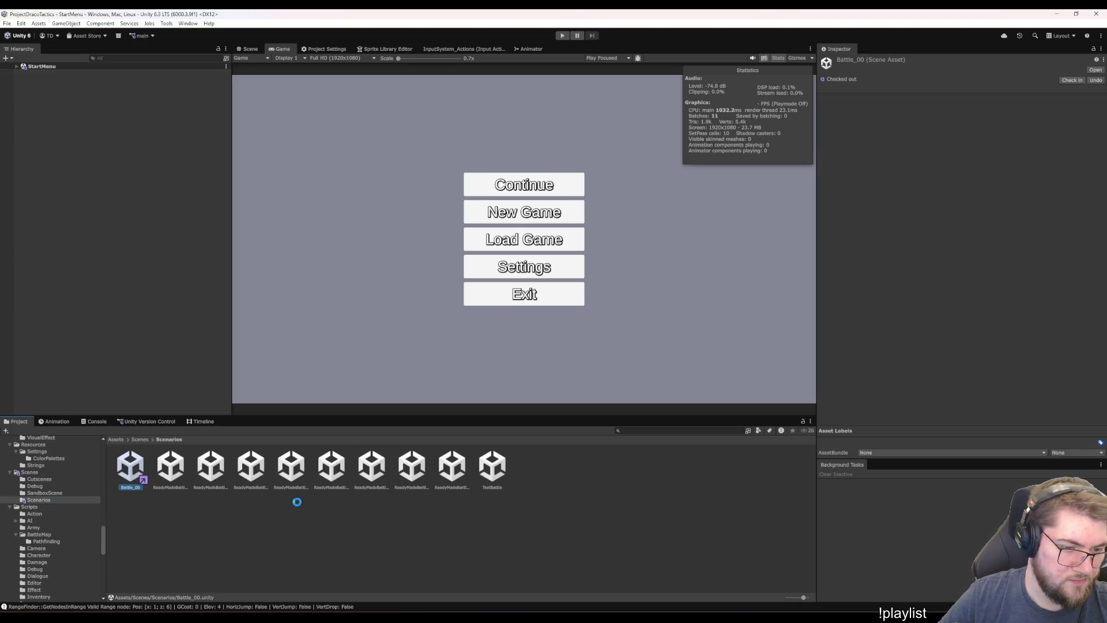
# Set Character_Wereshark's AI Personality to Aggressive in the Inspector, then return to the Scenes folder
pyautogui.click(76, 150)
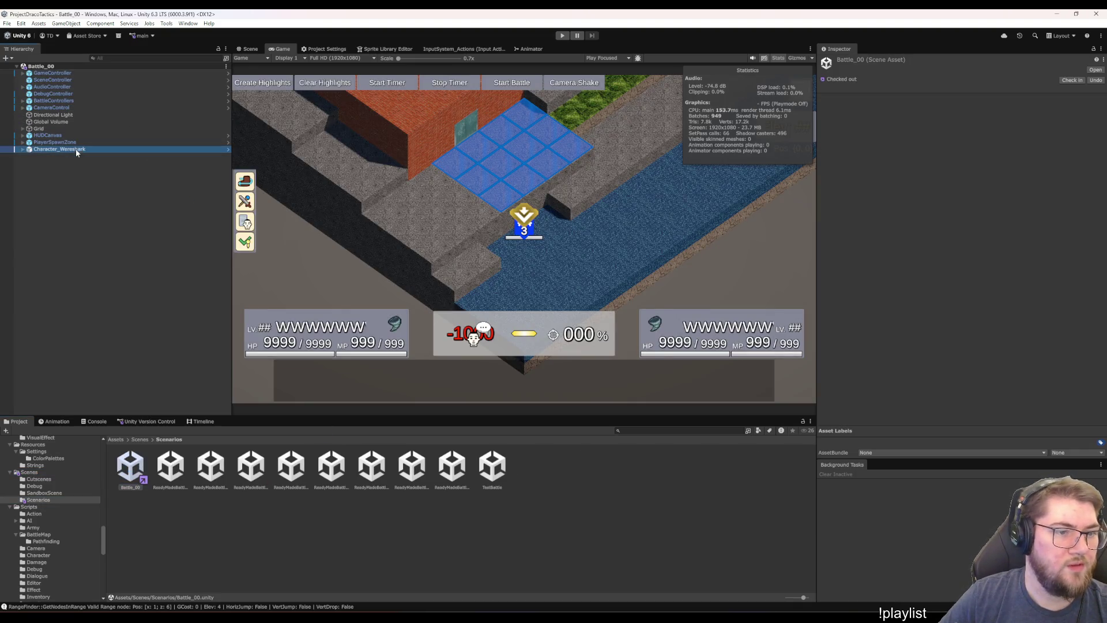
pyautogui.scroll(-10, 956, 258)
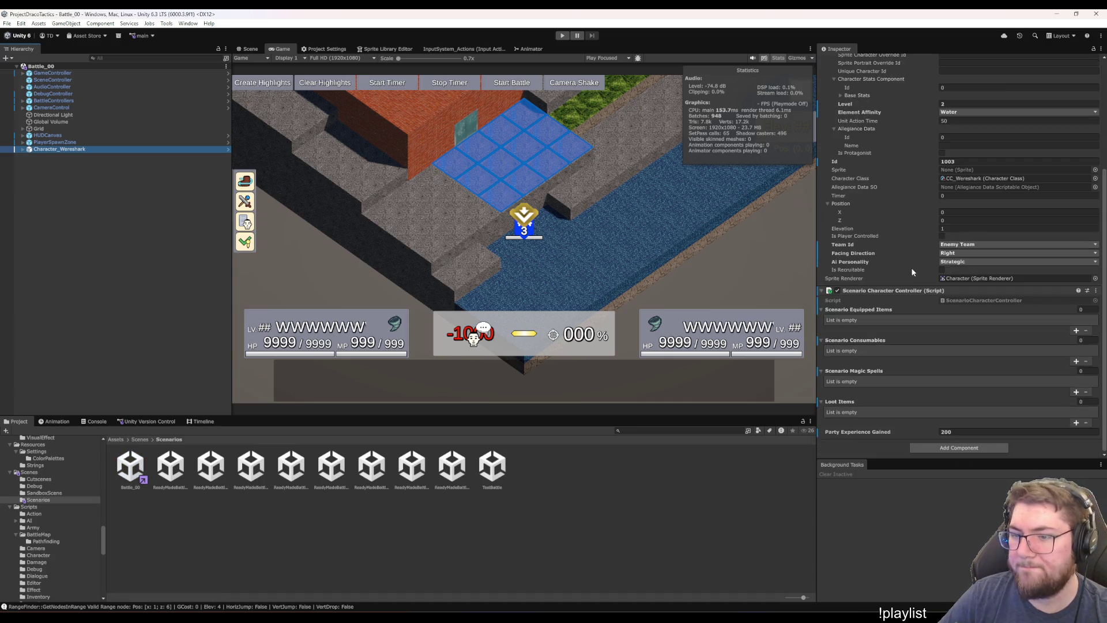
pyautogui.click(958, 261)
pyautogui.click(970, 282)
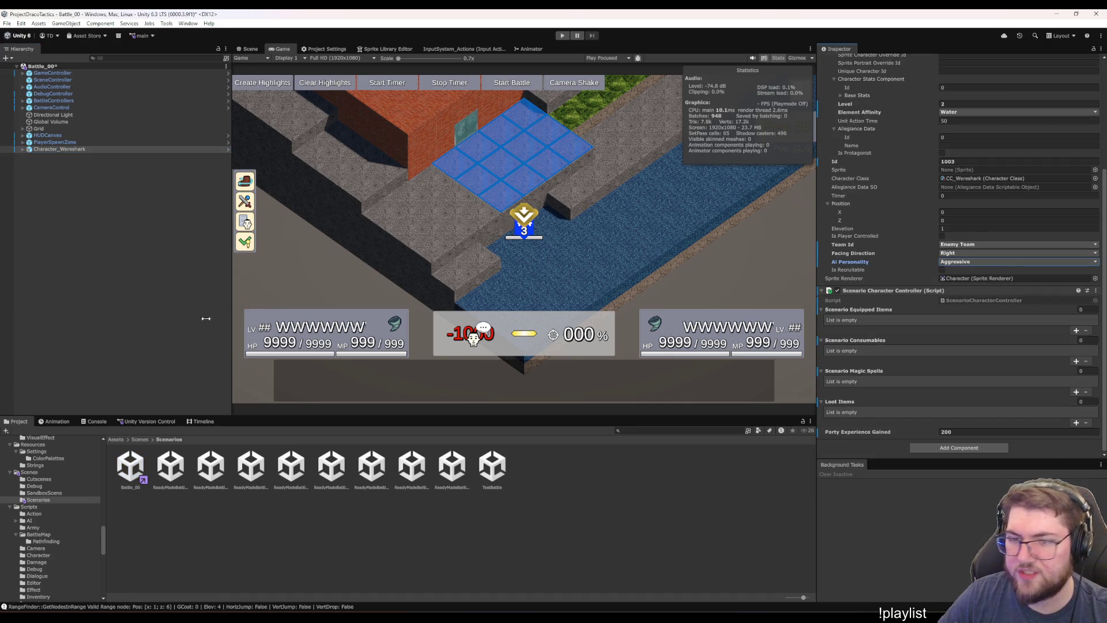
pyautogui.click(164, 309)
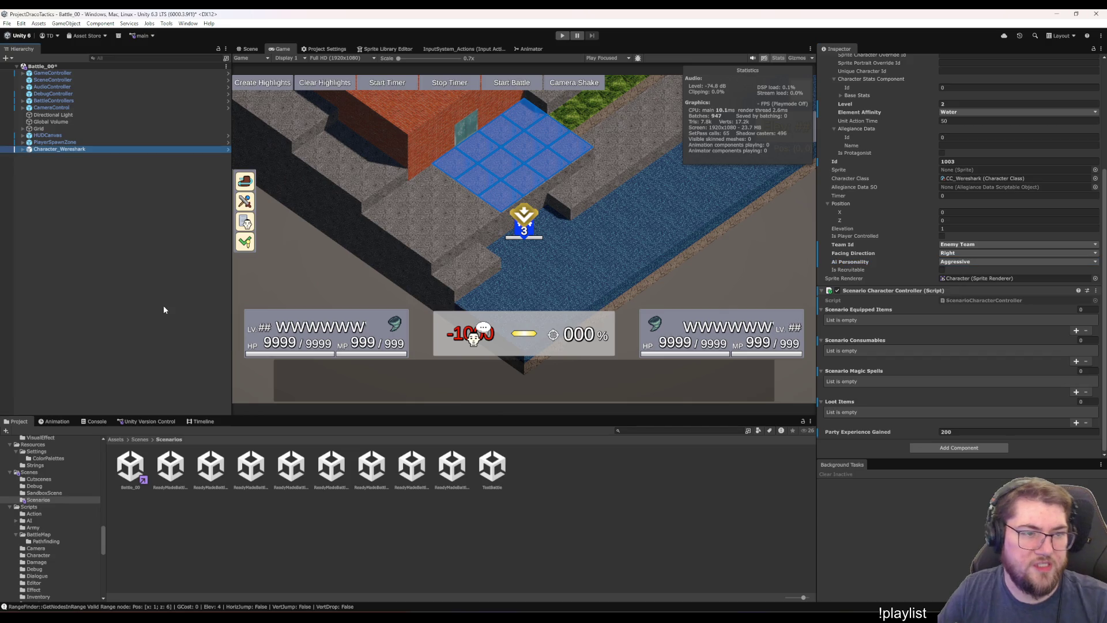
pyautogui.click(435, 569)
pyautogui.click(29, 472)
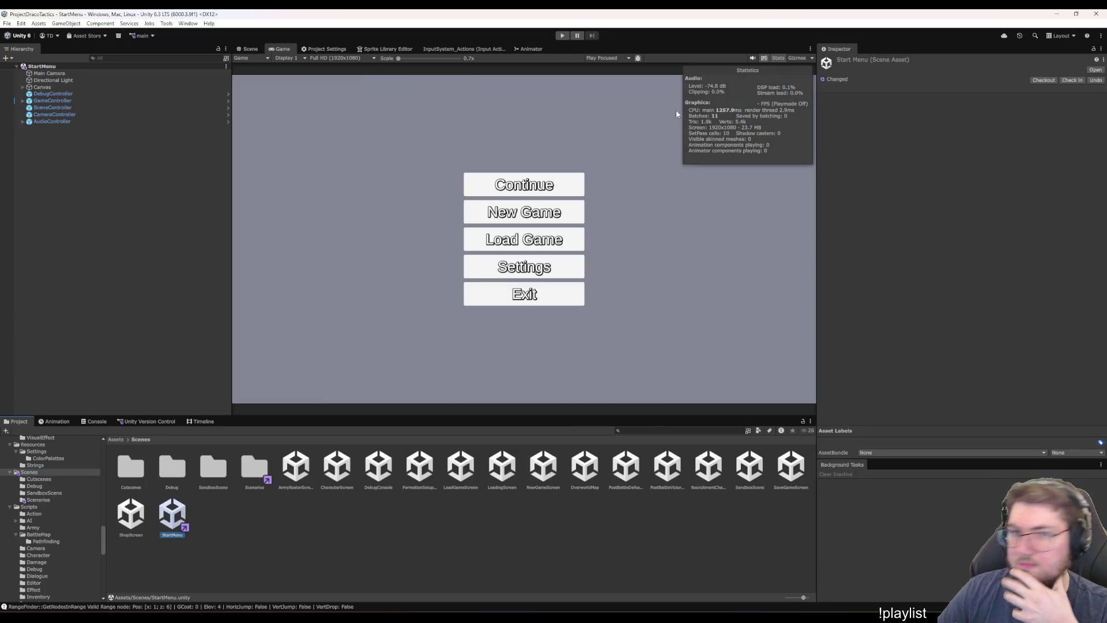
# Start Play mode, continue the saved game, and travel to Bigcitysland on the overworld map
pyautogui.click(563, 35)
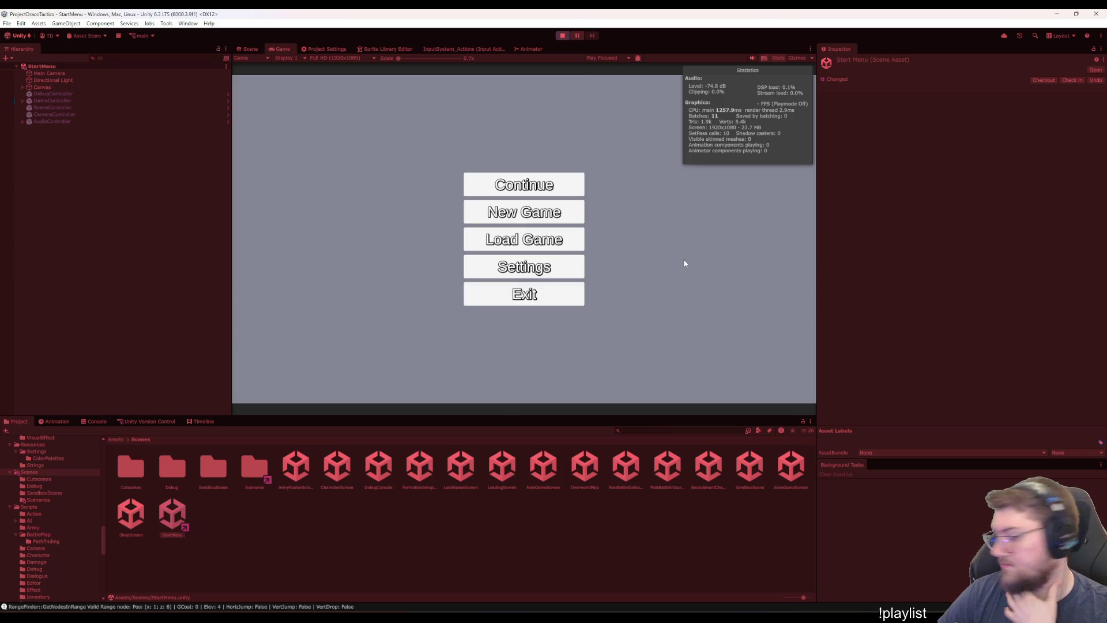
pyautogui.click(547, 192)
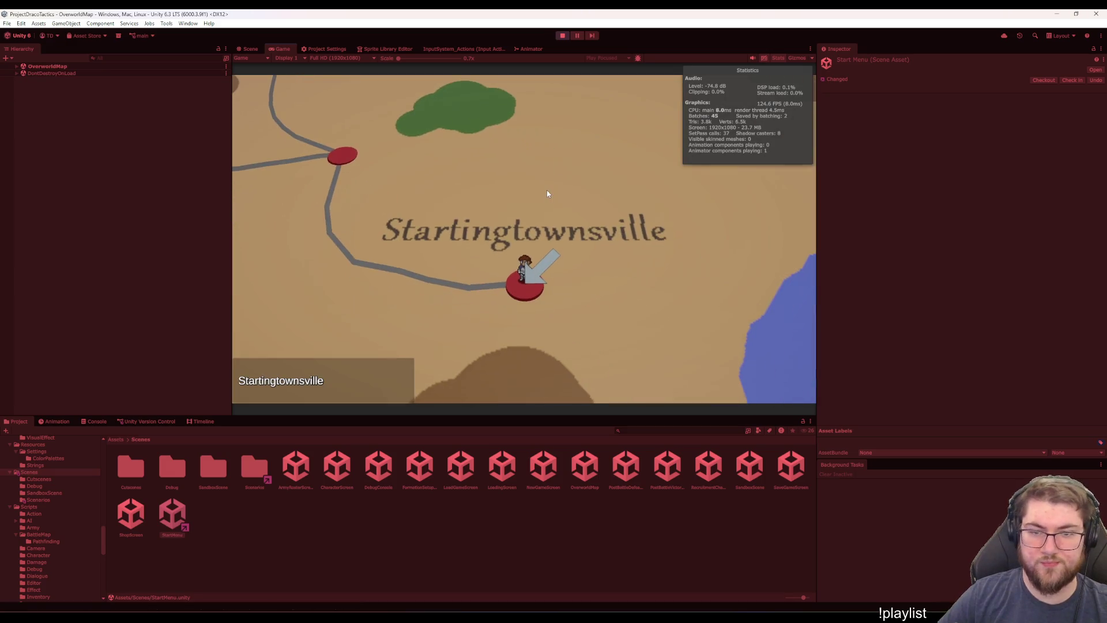
pyautogui.press('Left')
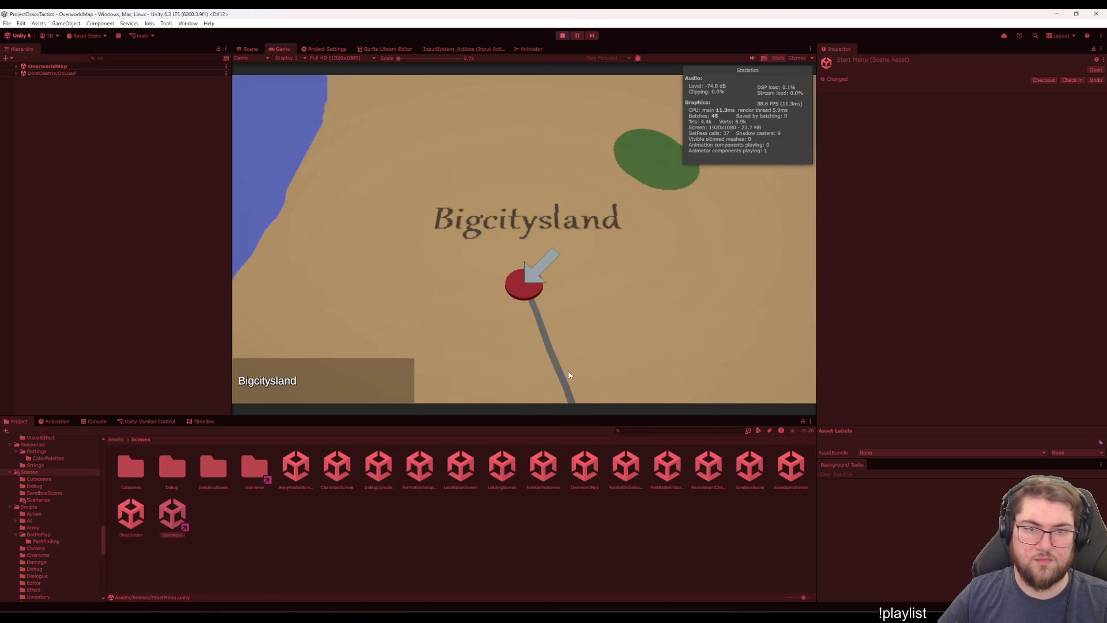
pyautogui.press('Return')
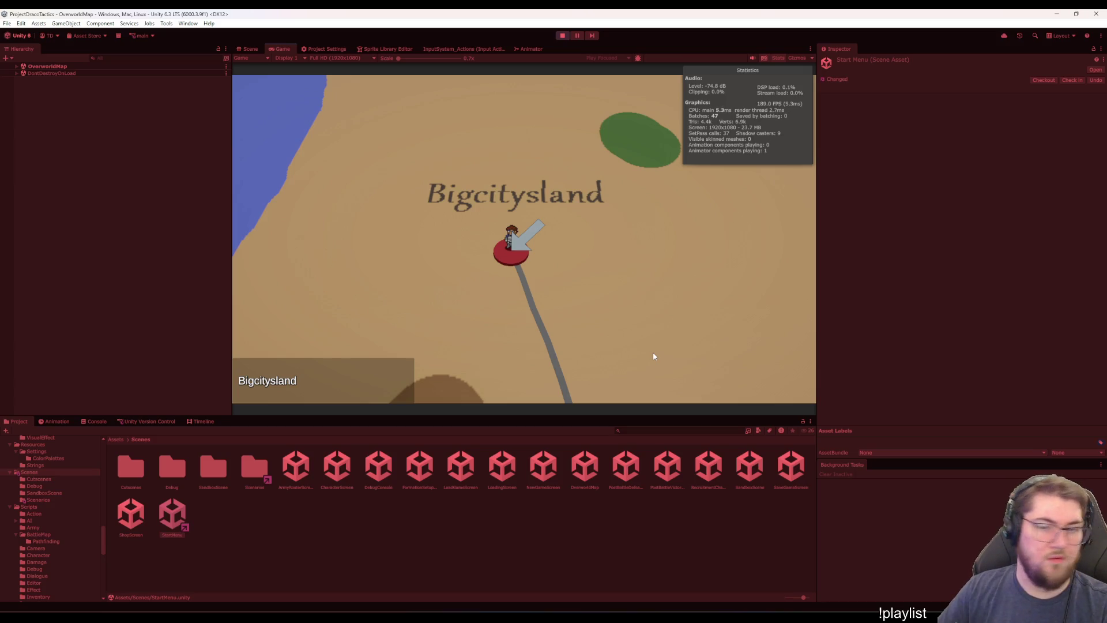
# Enter the Training battle from the in-game menu
pyautogui.press('Escape')
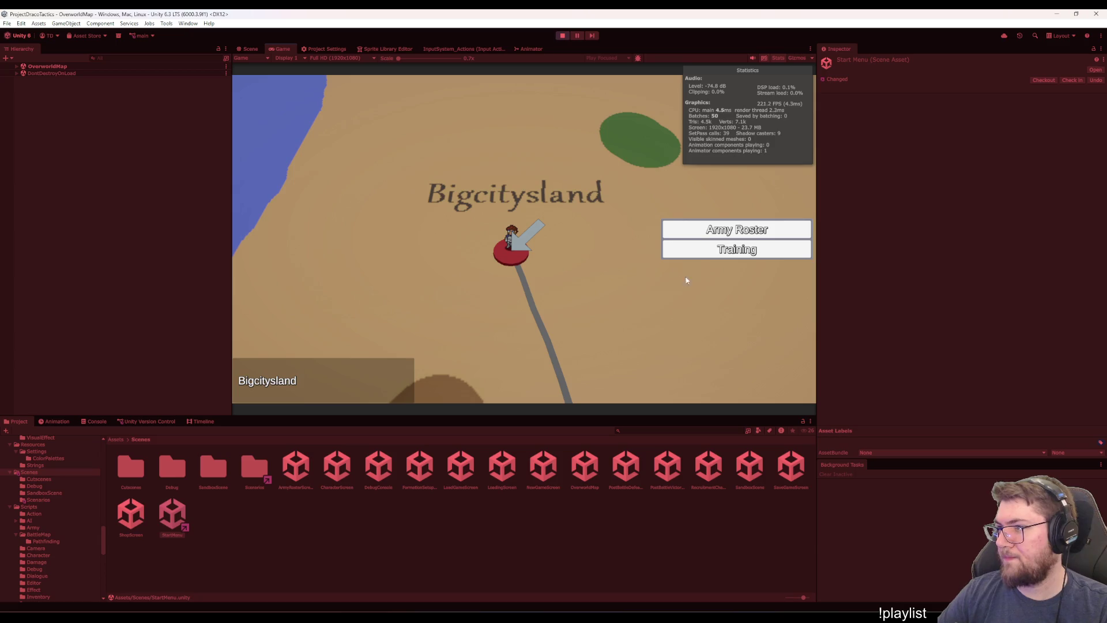
pyautogui.click(728, 250)
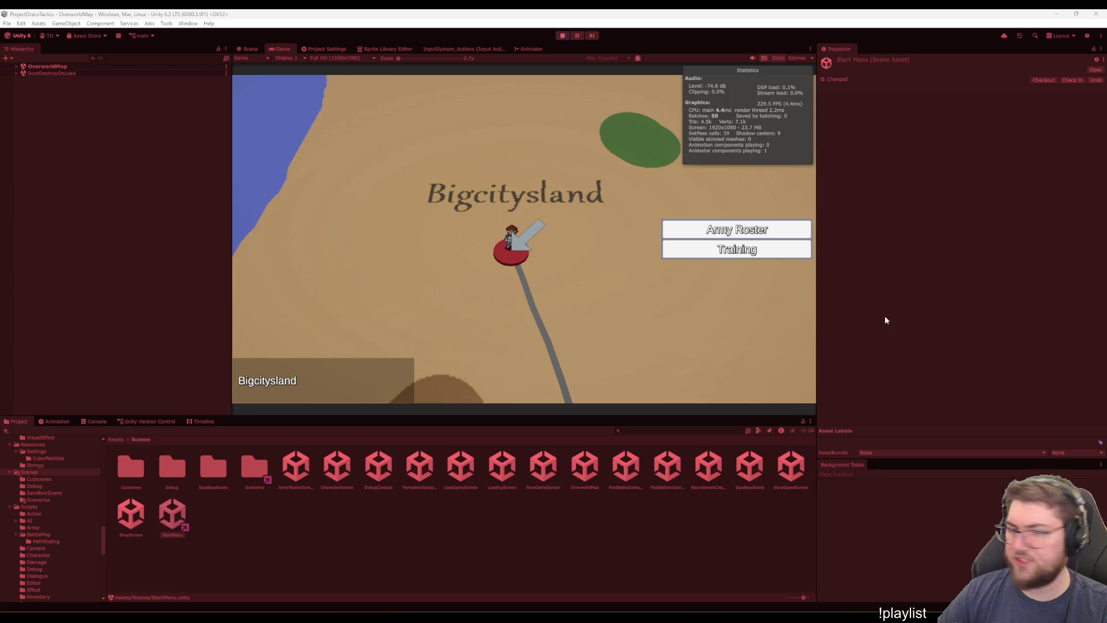
pyautogui.click(745, 259)
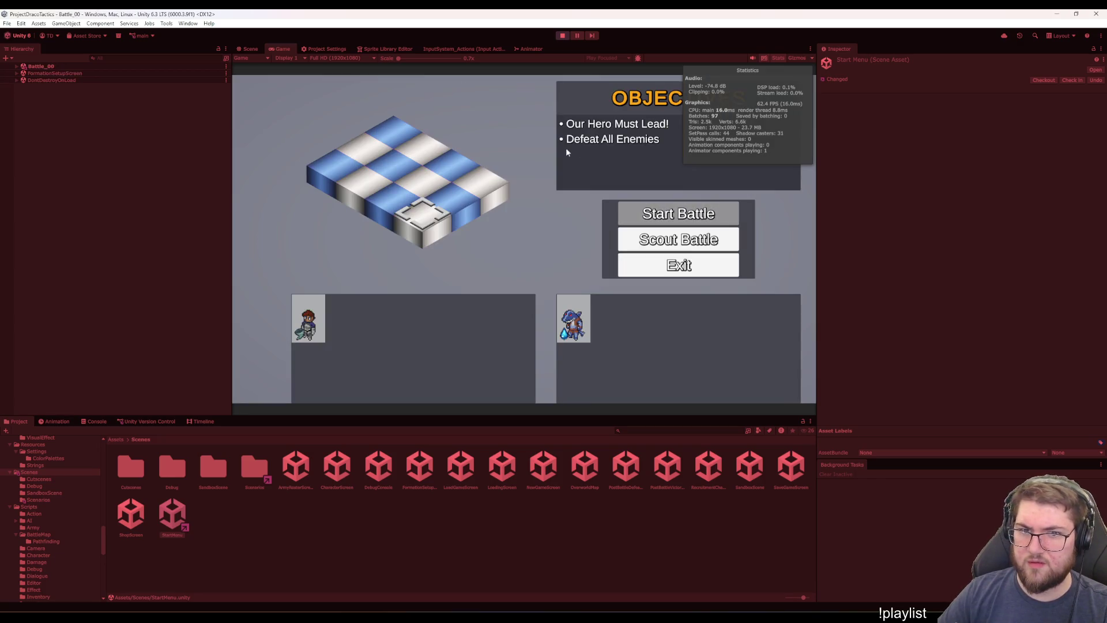
# Place the hero on the marked formation tile and start the battle
pyautogui.click(294, 340)
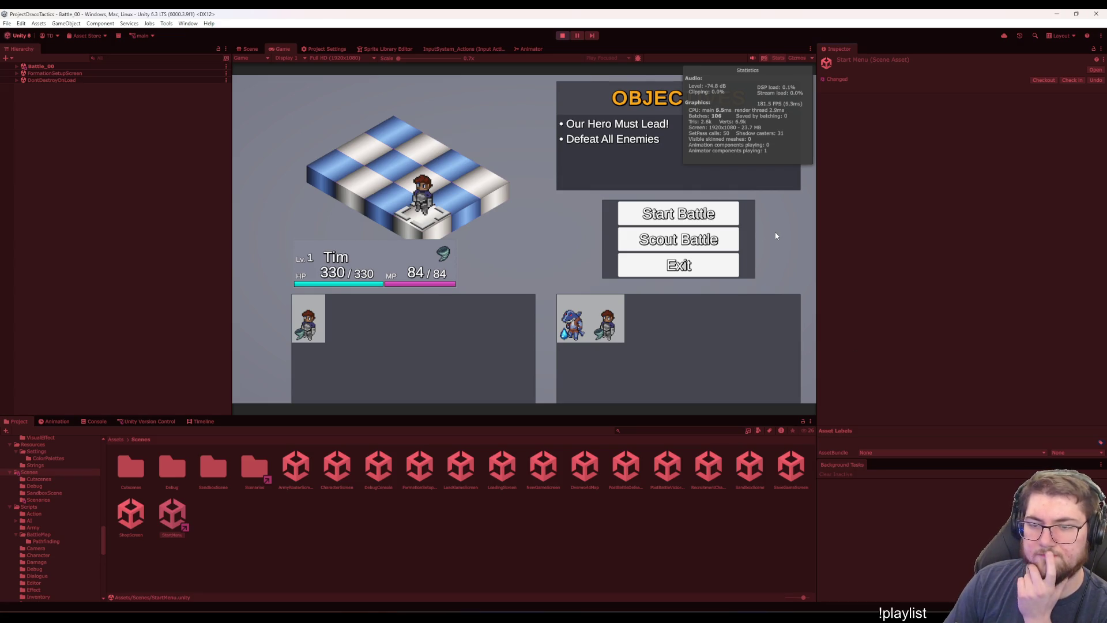
pyautogui.click(661, 208)
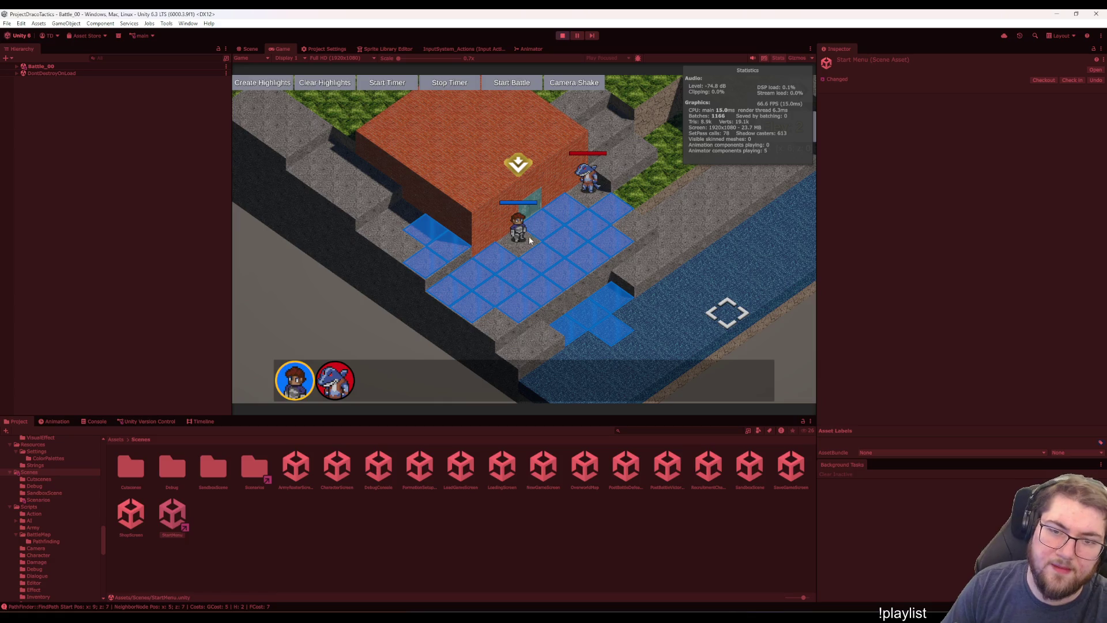
# Pass the hero's turns with Escape and Wait so the Wereshark attacks, leaving him at 107/330 HP
pyautogui.click(511, 248)
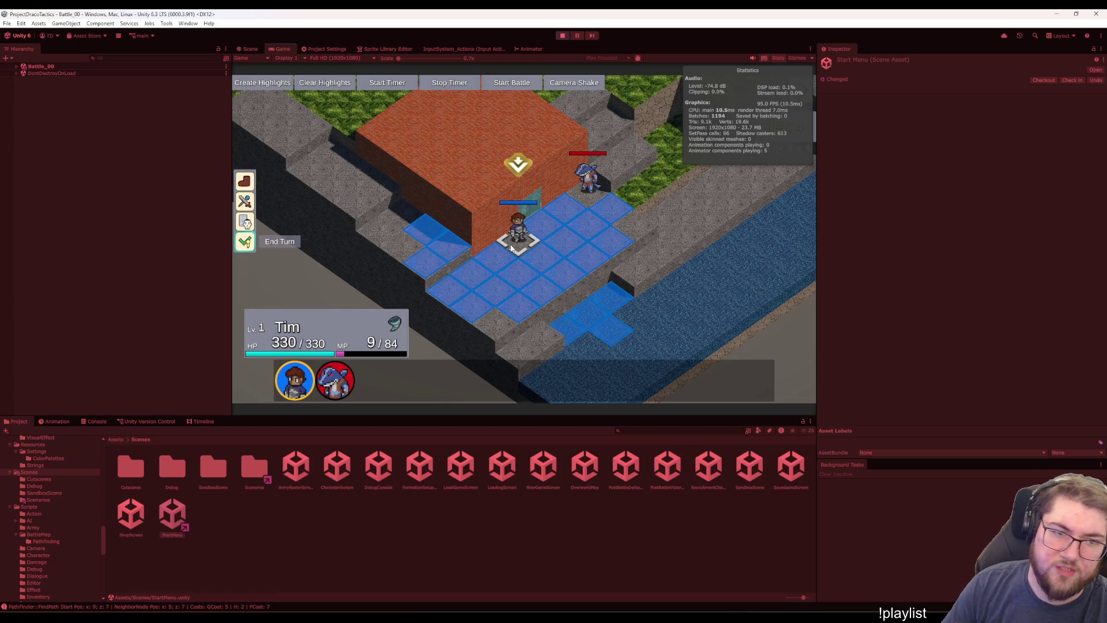
pyautogui.press('Escape')
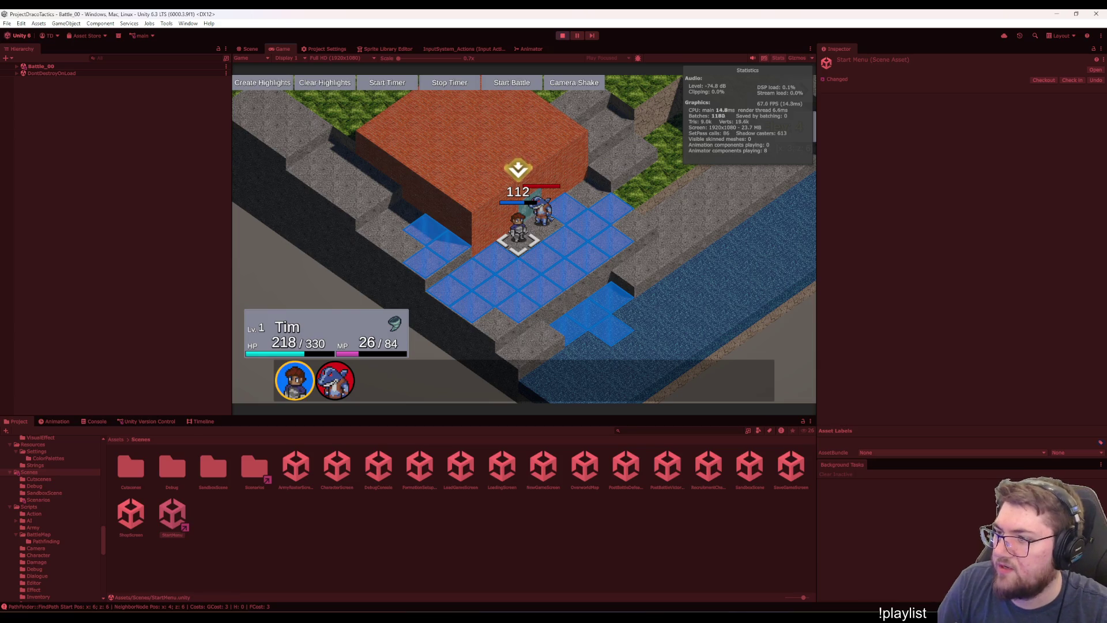
pyautogui.click(518, 236)
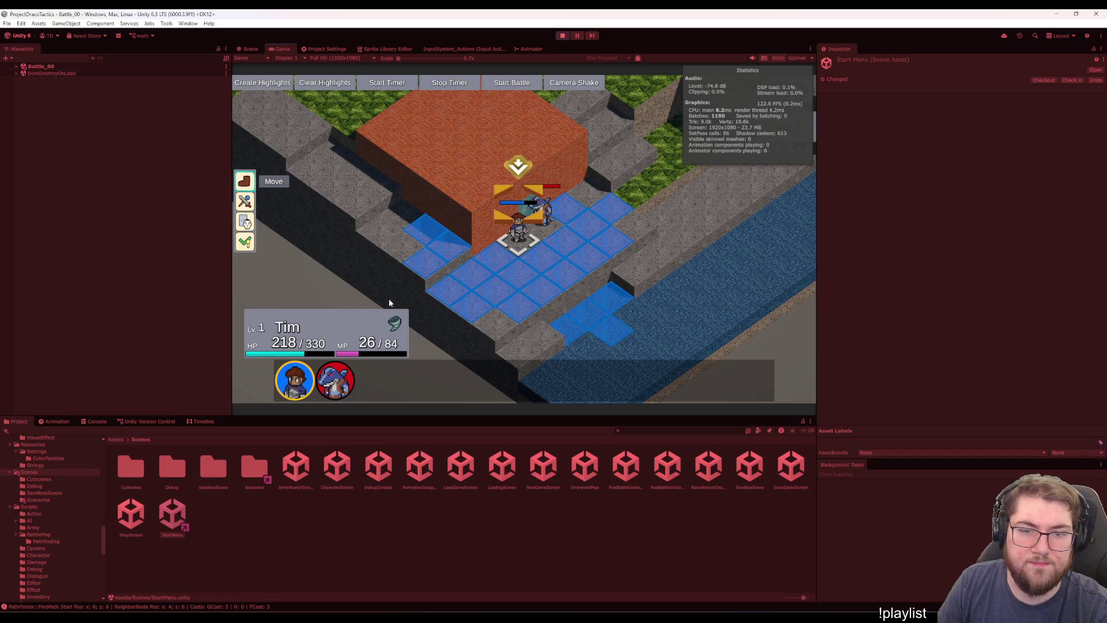
pyautogui.click(245, 242)
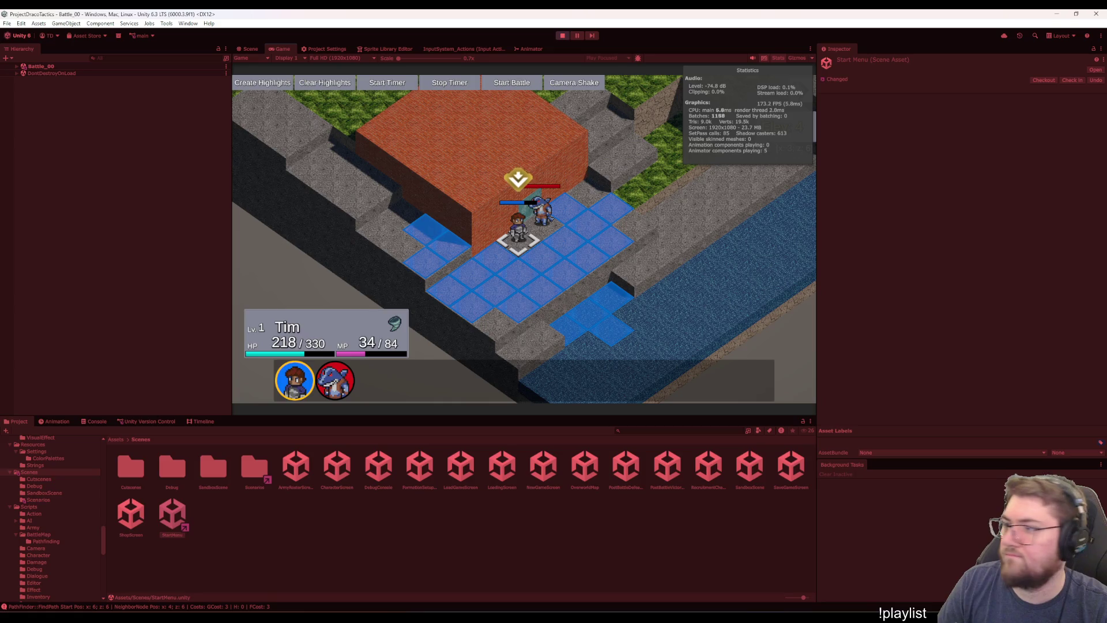
pyautogui.click(517, 249)
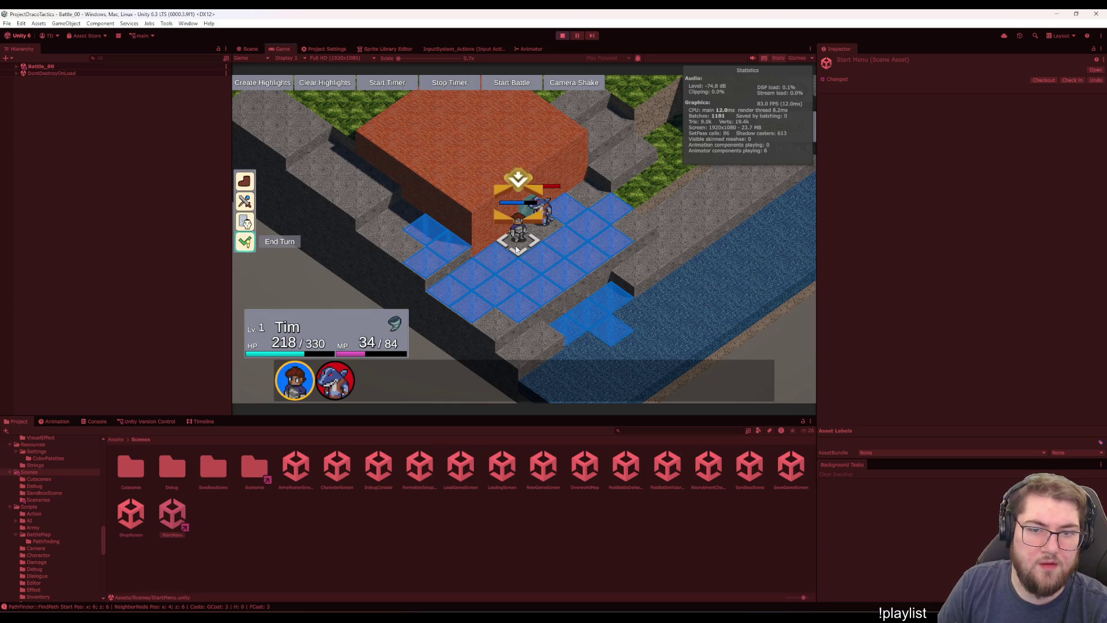
pyautogui.rightClick(523, 277)
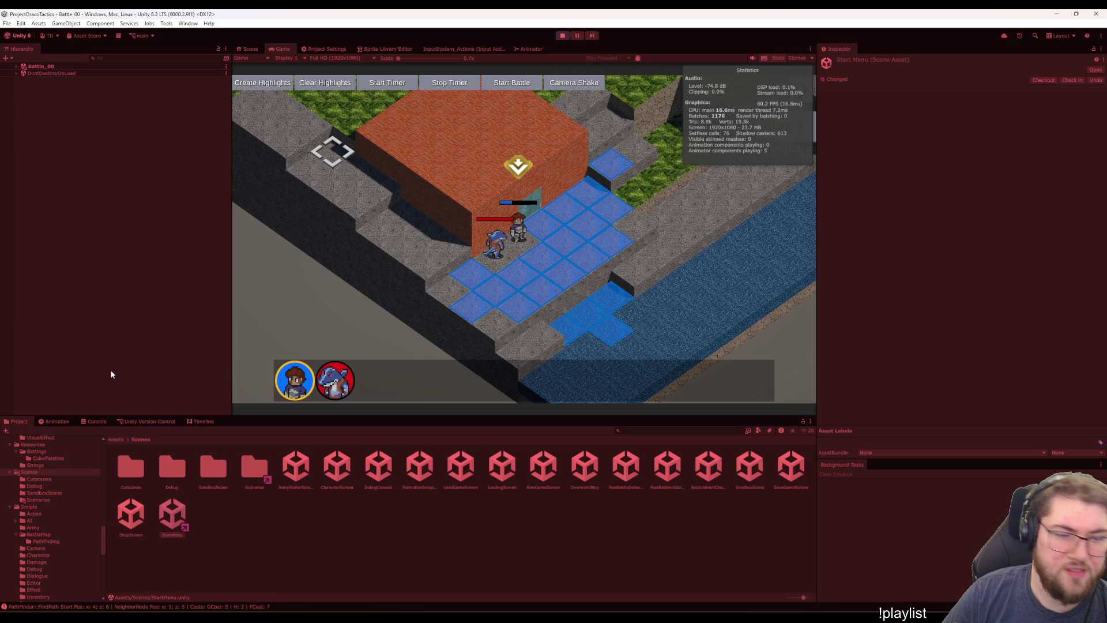
# Show the Animation window and select Character_Wereshark's CharacterSprite child in the Hierarchy
pyautogui.click(275, 552)
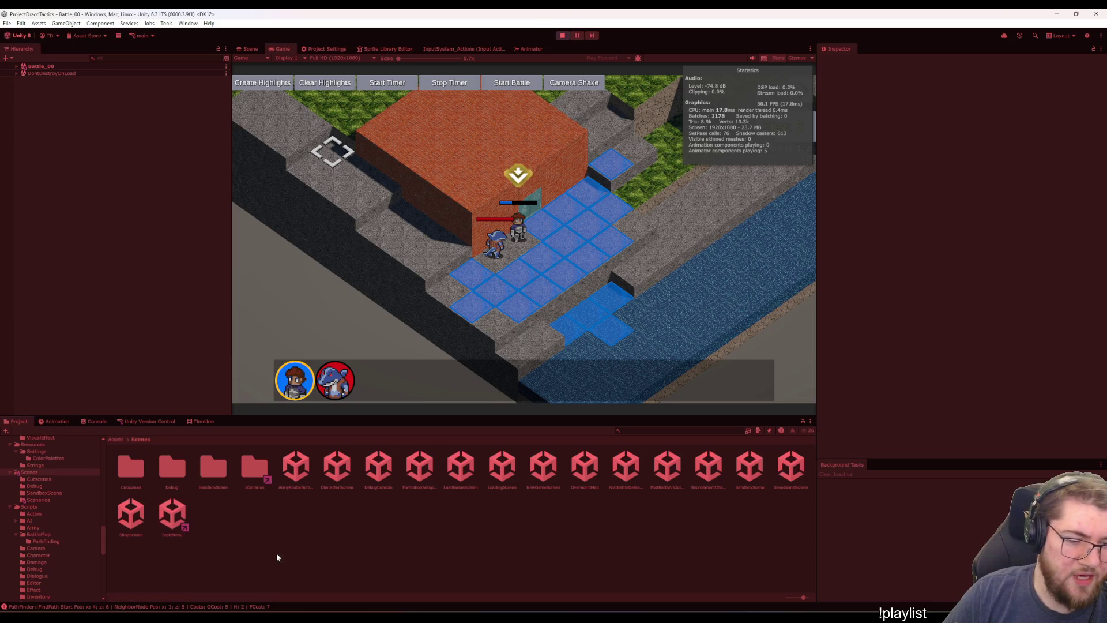
pyautogui.click(42, 425)
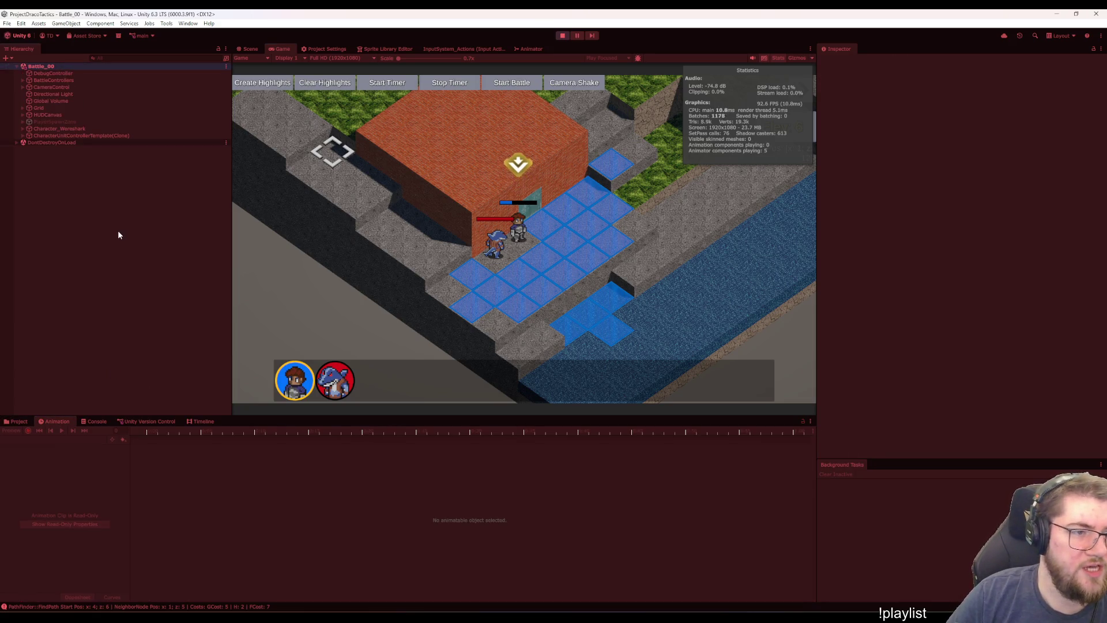
pyautogui.click(80, 129)
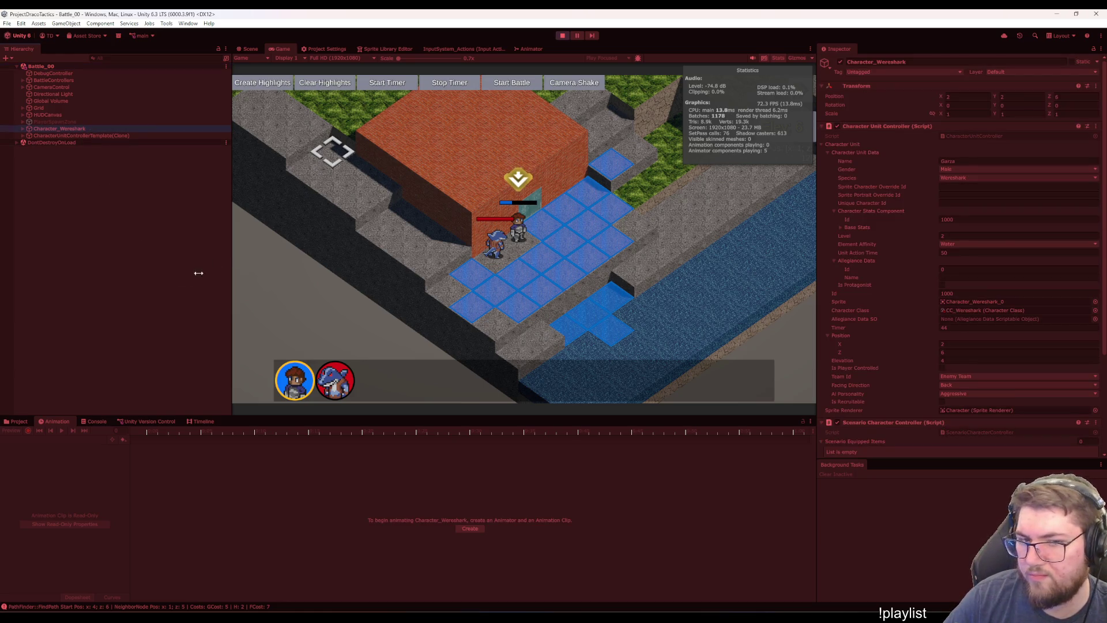
pyautogui.press('Right')
pyautogui.click(81, 136)
pyautogui.press('Down')
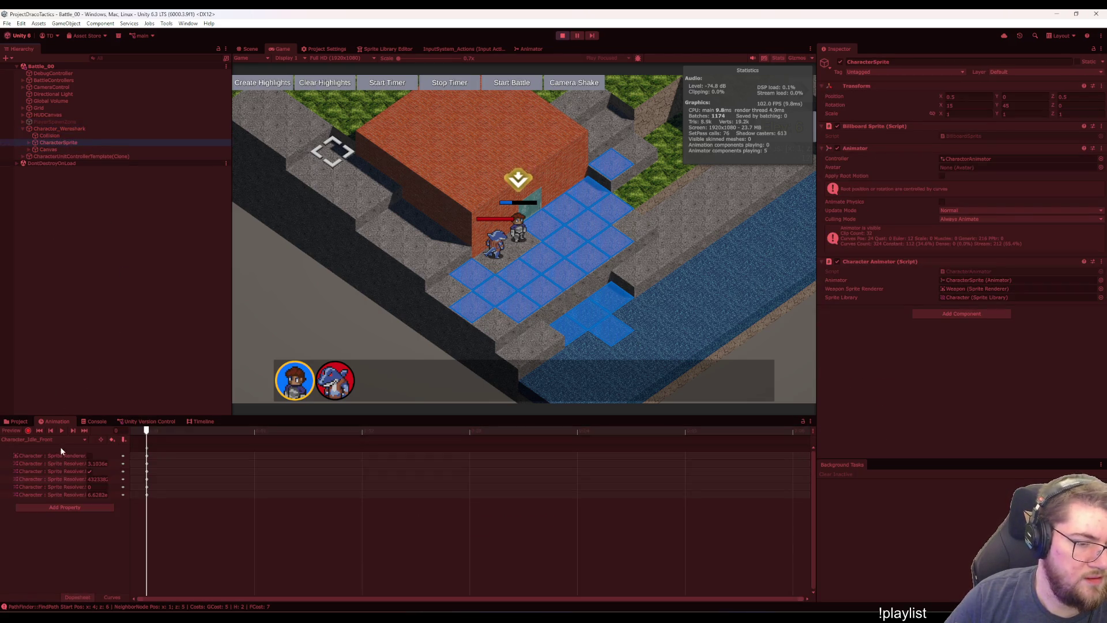
# Load Character_BiteAttack_Back and scrub its timeline through frame 26 and back to frame 0
pyautogui.click(58, 440)
pyautogui.click(64, 128)
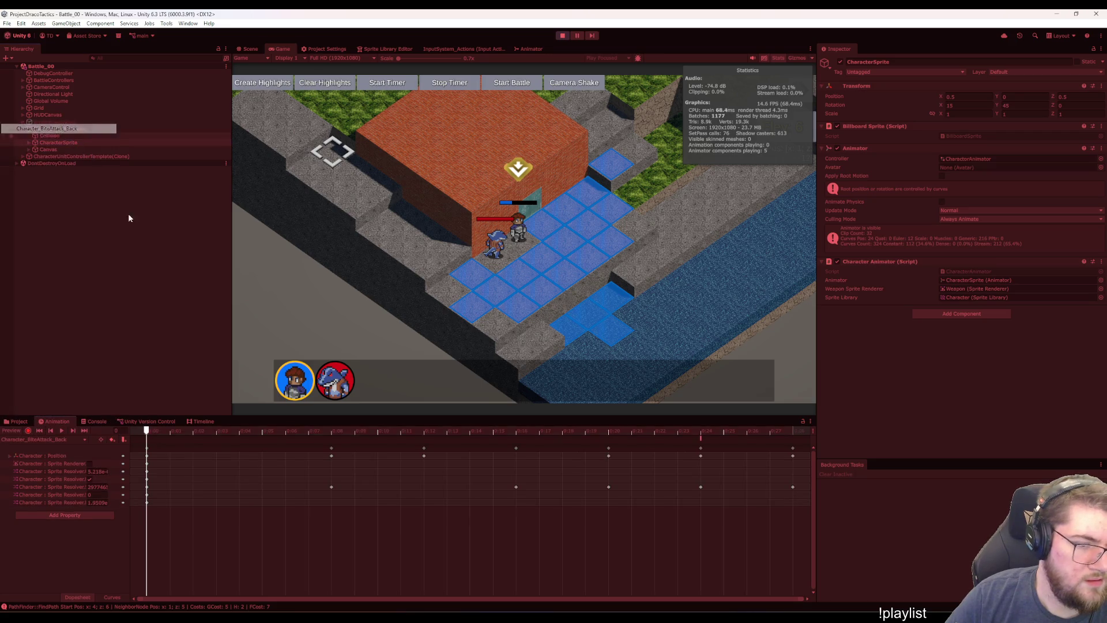
pyautogui.moveTo(167, 430)
pyautogui.mouseDown()
pyautogui.moveTo(817, 427)
pyautogui.moveTo(152, 419)
pyautogui.mouseUp()
pyautogui.click(791, 432)
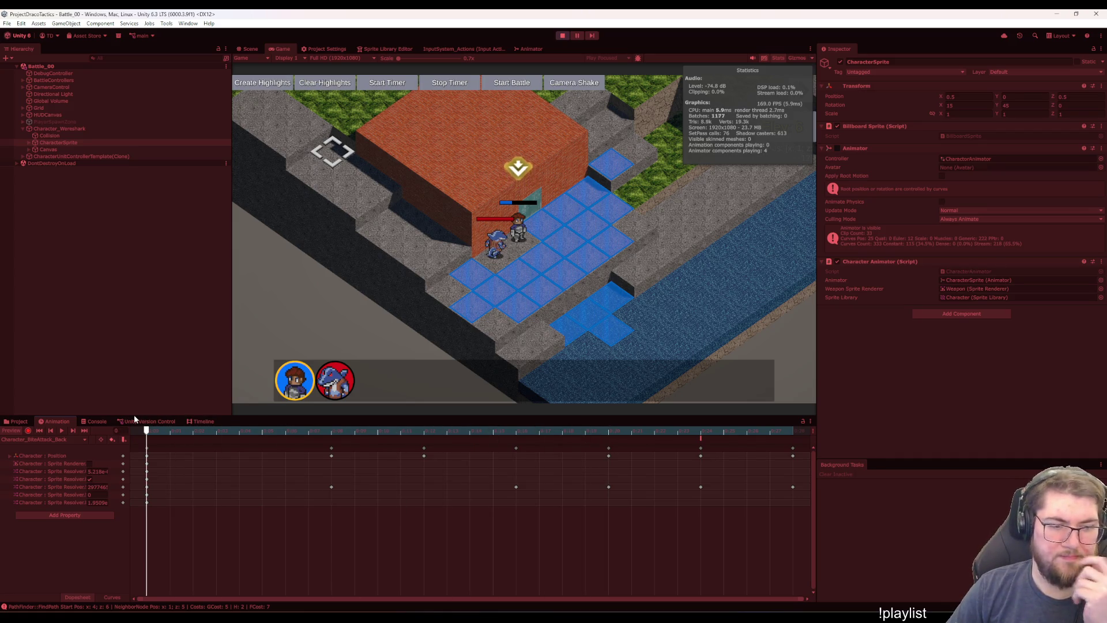
pyautogui.moveTo(167, 434)
pyautogui.mouseDown()
pyautogui.moveTo(744, 471)
pyautogui.moveTo(402, 494)
pyautogui.moveTo(183, 480)
pyautogui.mouseUp()
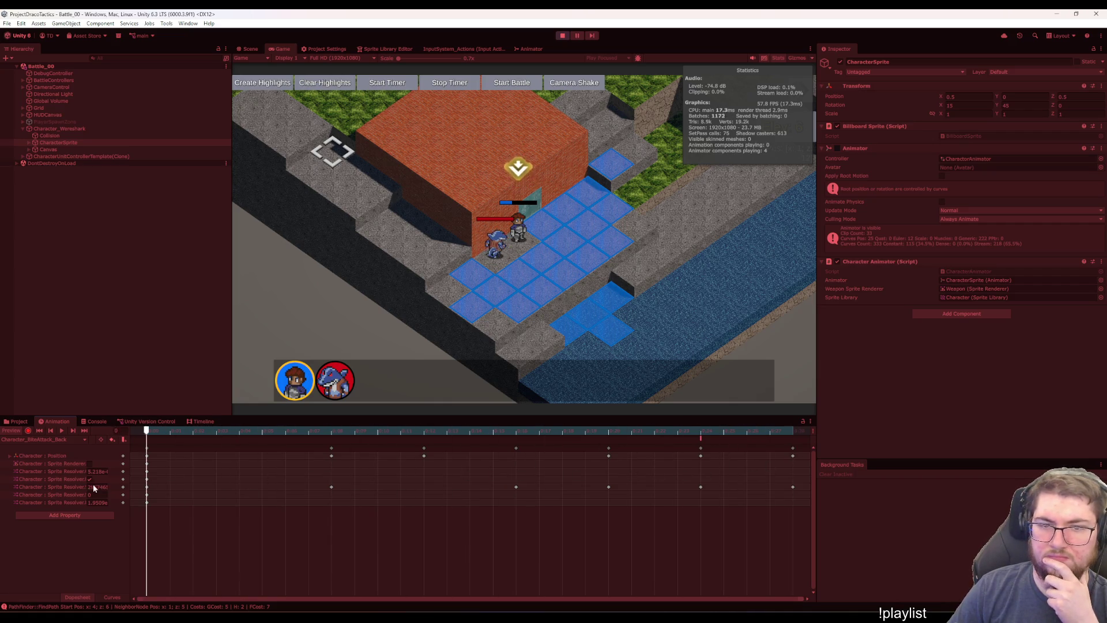
pyautogui.moveTo(92, 484)
pyautogui.mouseDown()
pyautogui.moveTo(733, 462)
pyautogui.moveTo(43, 489)
pyautogui.moveTo(547, 453)
pyautogui.moveTo(790, 449)
pyautogui.moveTo(165, 445)
pyautogui.moveTo(793, 450)
pyautogui.moveTo(167, 469)
pyautogui.moveTo(50, 463)
pyautogui.moveTo(331, 453)
pyautogui.mouseUp()
# Run fullheal in the debug console to restore 330/330 HP, then cancel the unit's action menu
pyautogui.hotkey('ctrl', '5')
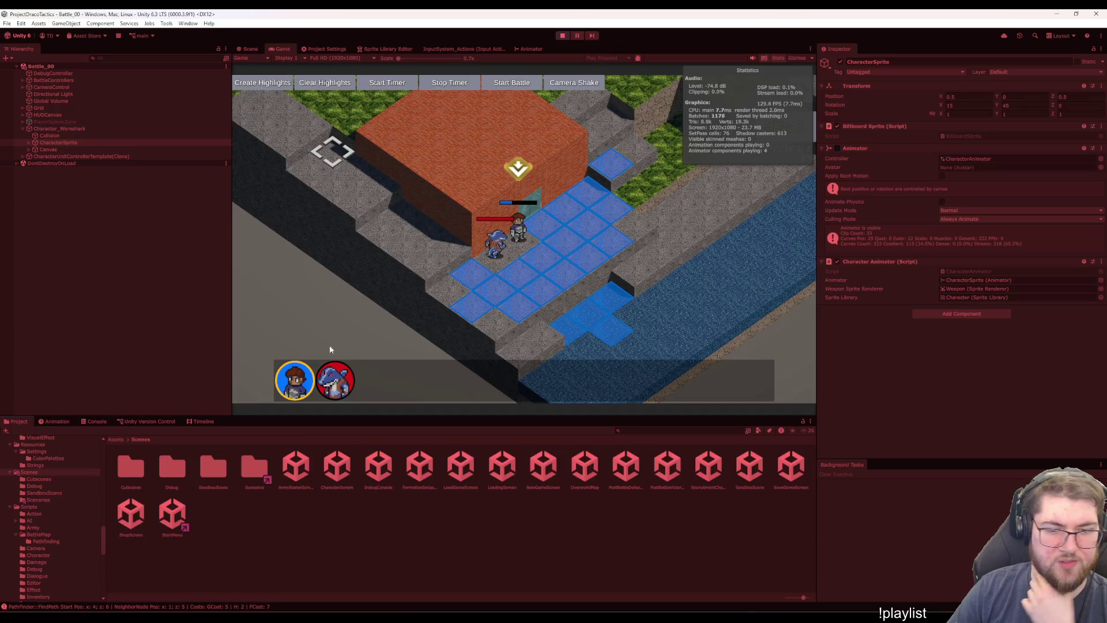
pyautogui.moveTo(522, 242)
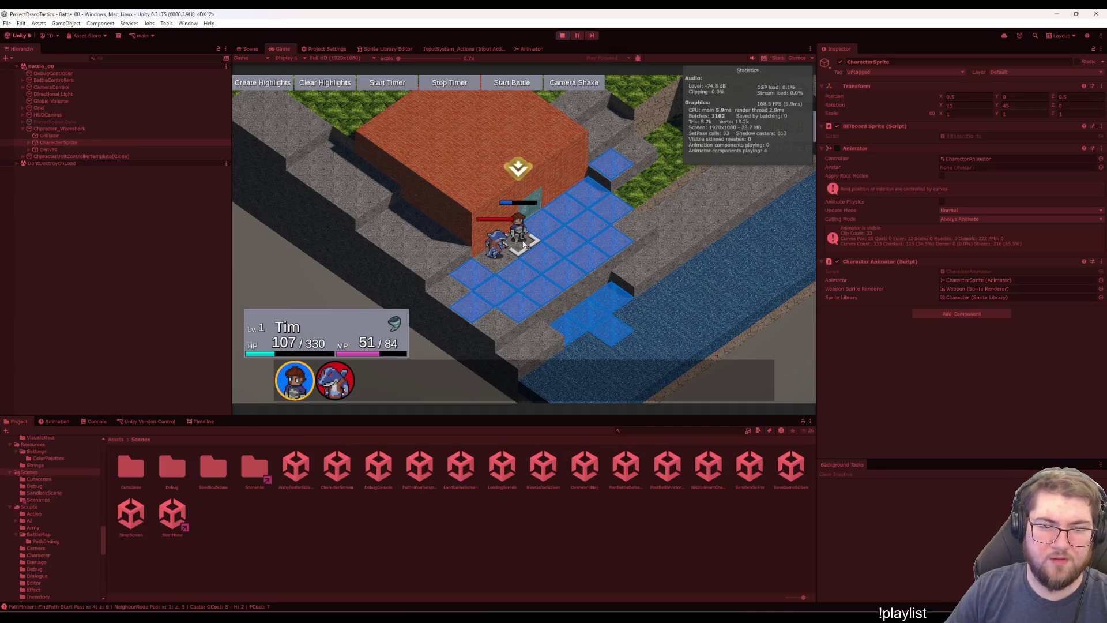
pyautogui.press('`')
pyautogui.write('fu')
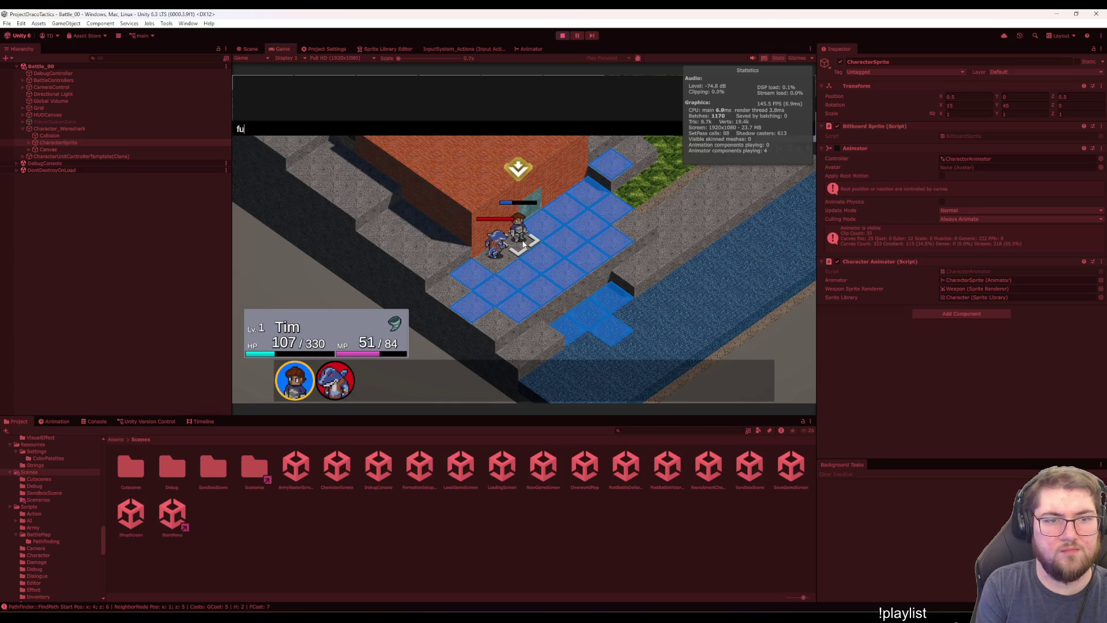
pyautogui.write('llheal')
pyautogui.press('Return')
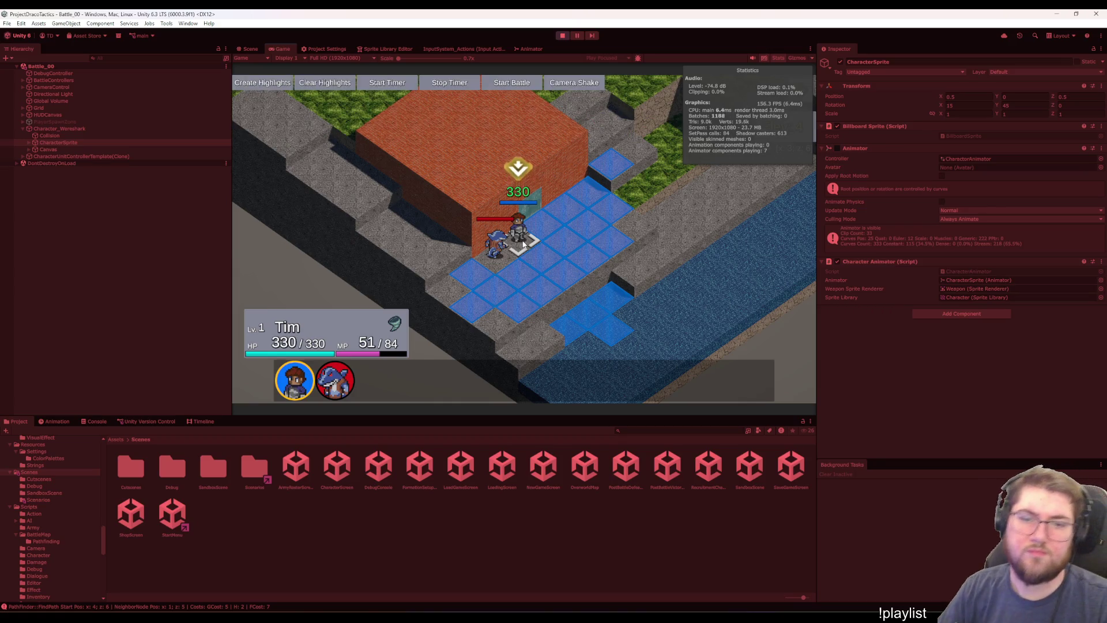
pyautogui.click(523, 244)
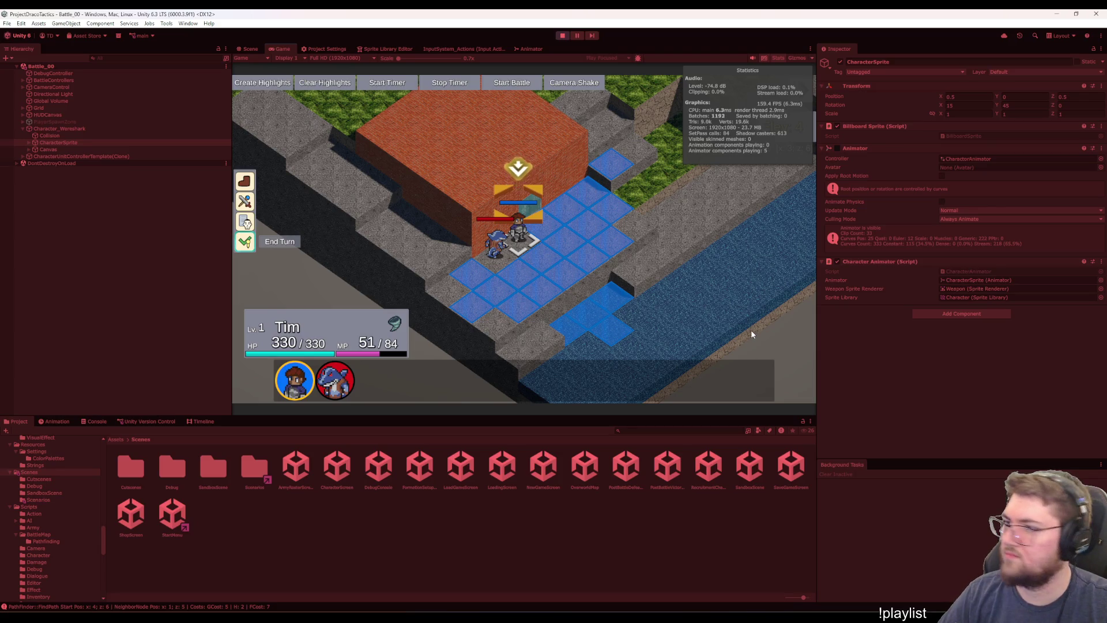
pyautogui.rightClick(737, 310)
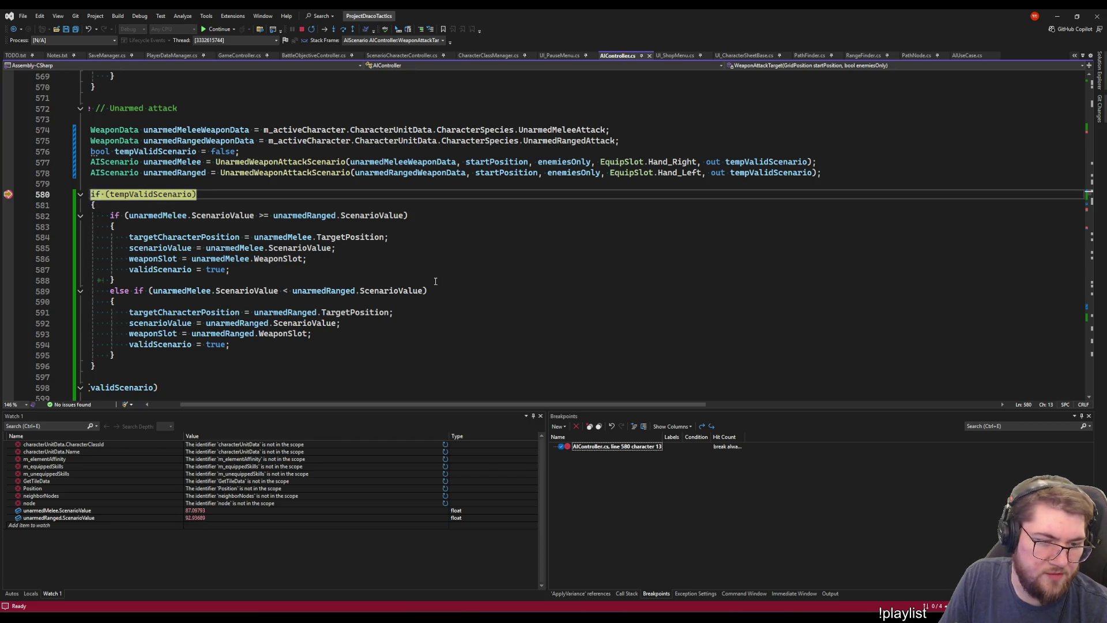
# Check the unarmed ScenarioValue watches and weapon-data tips, then bring up UnarmedWeaponAttackScenario's context menu
pyautogui.click(145, 511)
pyautogui.moveTo(180, 133)
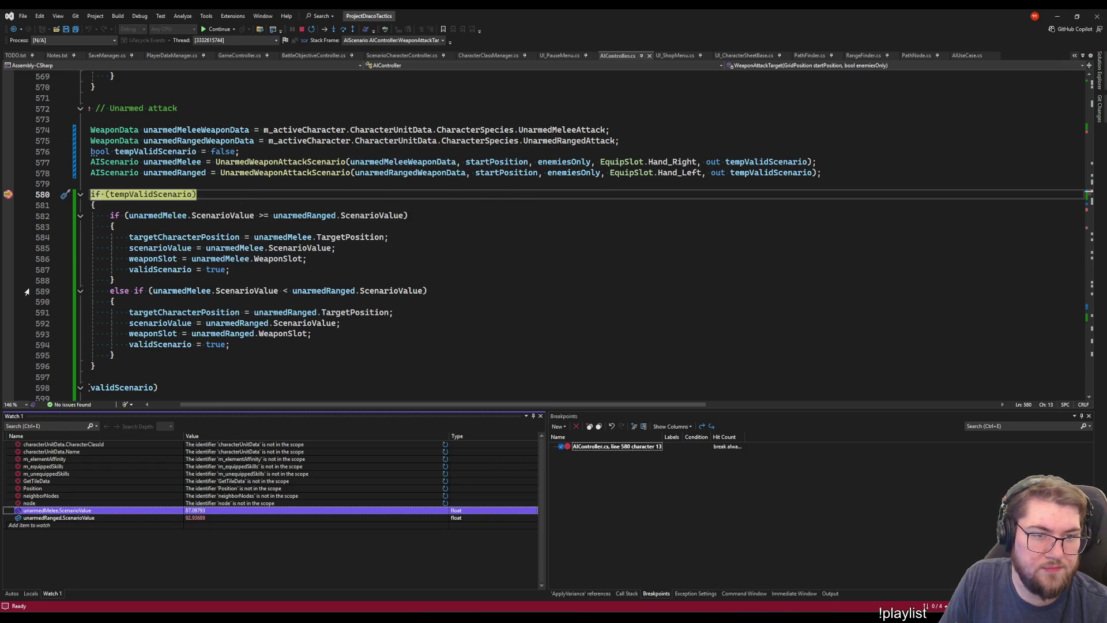
pyautogui.moveTo(222, 145)
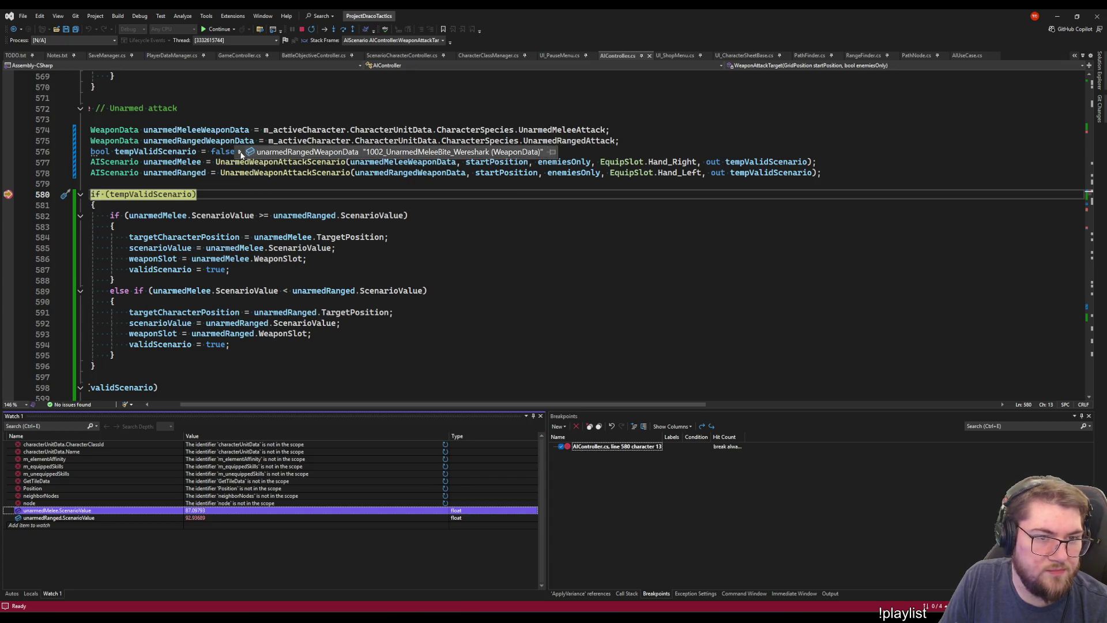
pyautogui.click(292, 248)
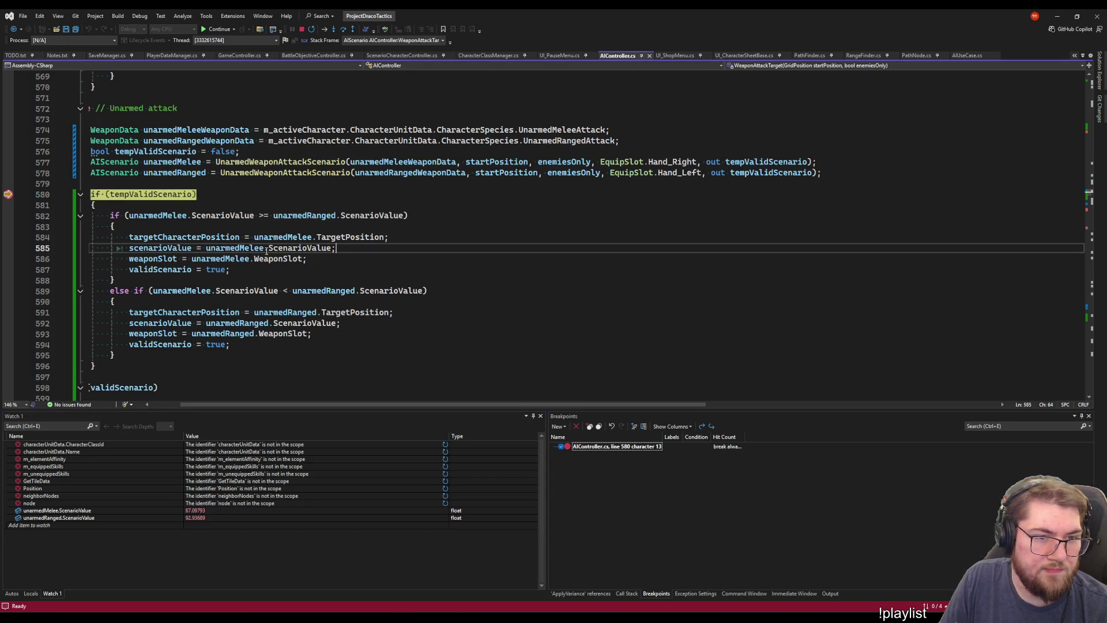
pyautogui.click(283, 173)
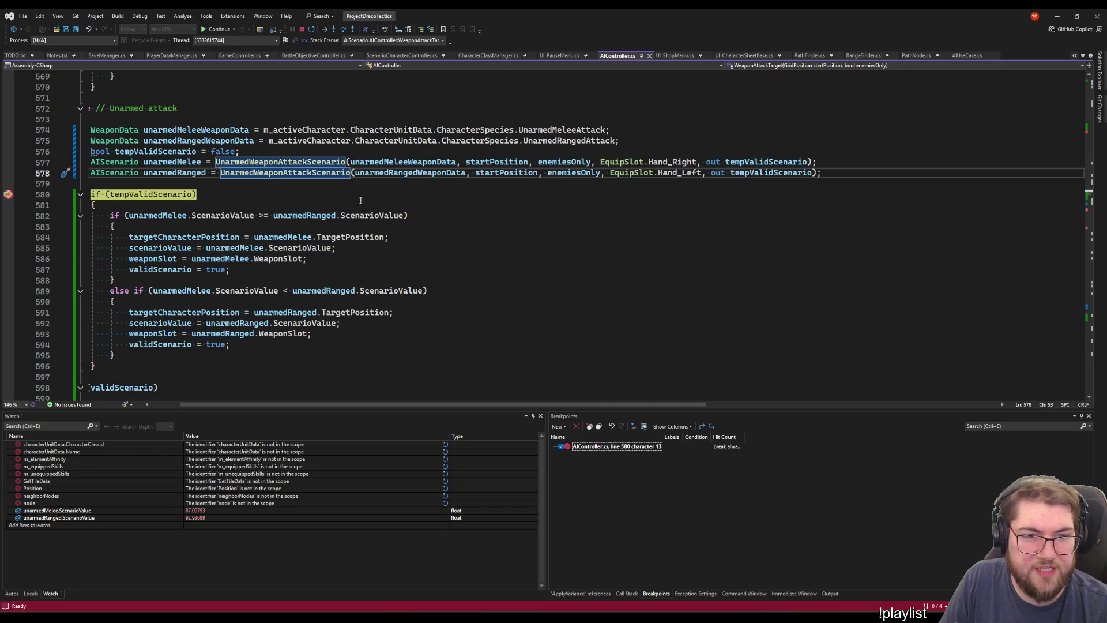
pyautogui.rightClick(277, 178)
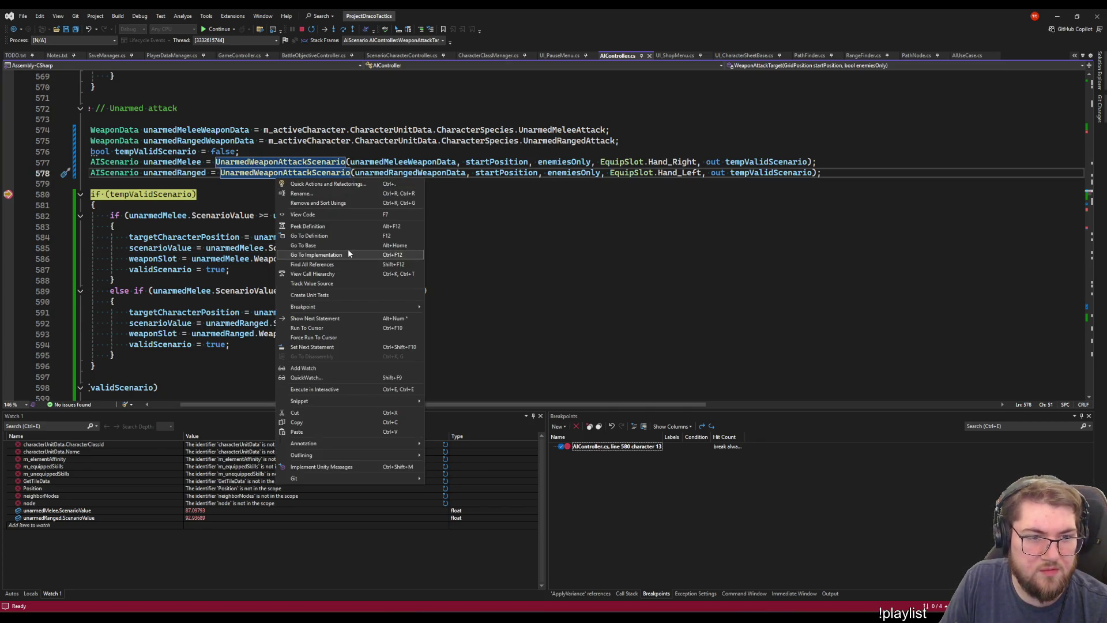
# Jump to the UnarmedWeaponAttackScenario definition and read through it around line 632
pyautogui.click(334, 235)
pyautogui.scroll(-4, 386, 339)
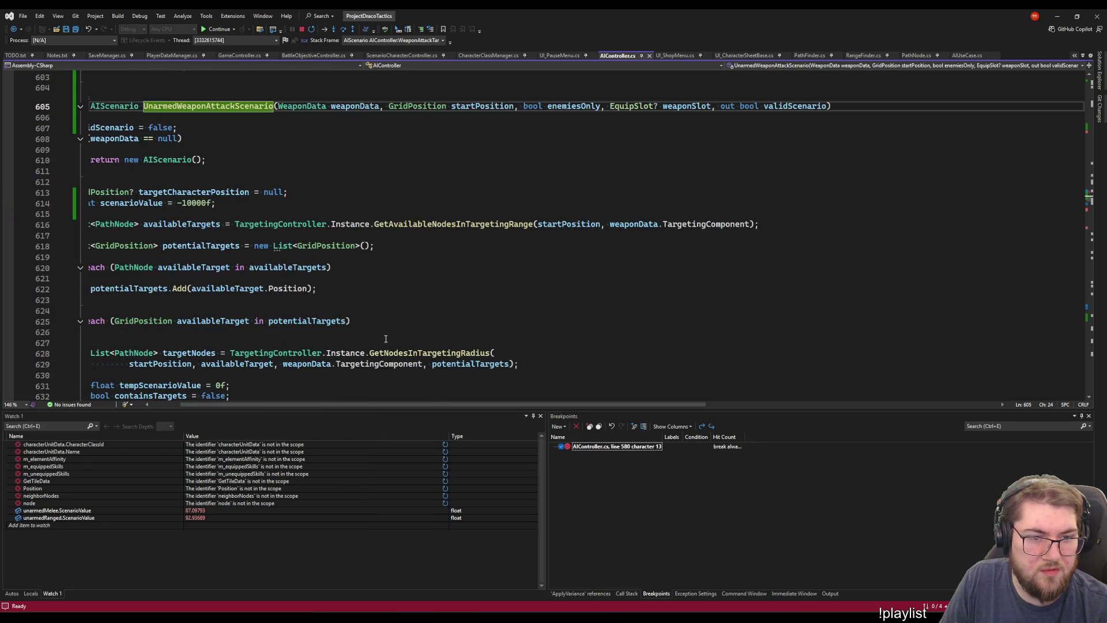
pyautogui.click(329, 395)
pyautogui.moveTo(329, 404); pyautogui.dragTo(296, 405)
pyautogui.scroll(-6, 295, 314)
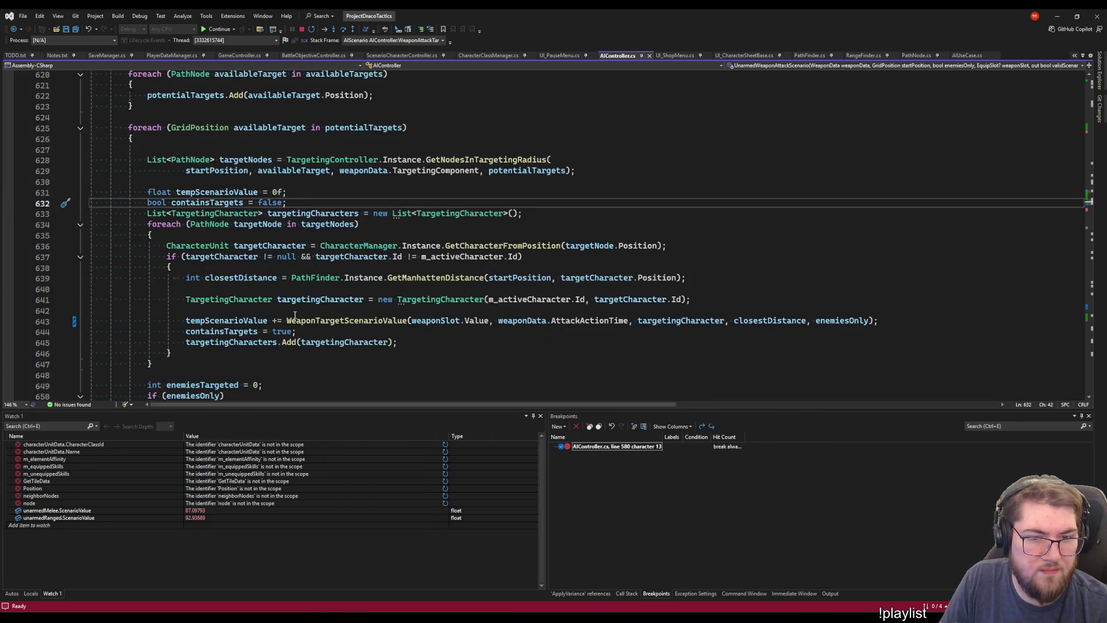
pyautogui.scroll(-3, 294, 315)
# Go to WeaponTargetScenarioValue and trace AIPersonality and actionTime through the Defensive scoring lines
pyautogui.rightClick(342, 223)
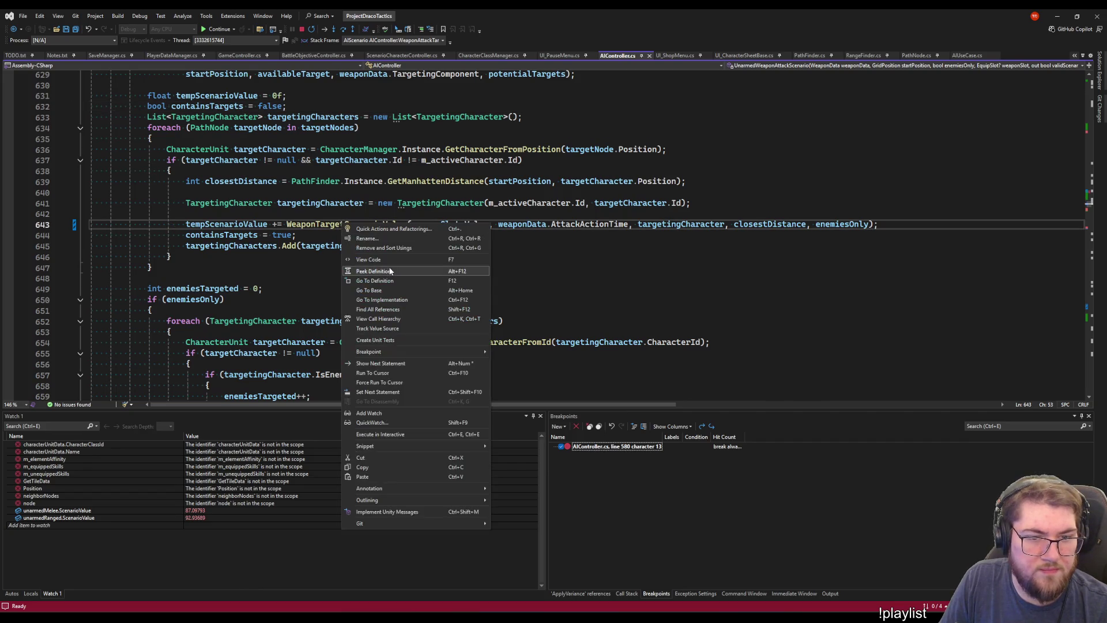
pyautogui.click(375, 271)
pyautogui.click(394, 260)
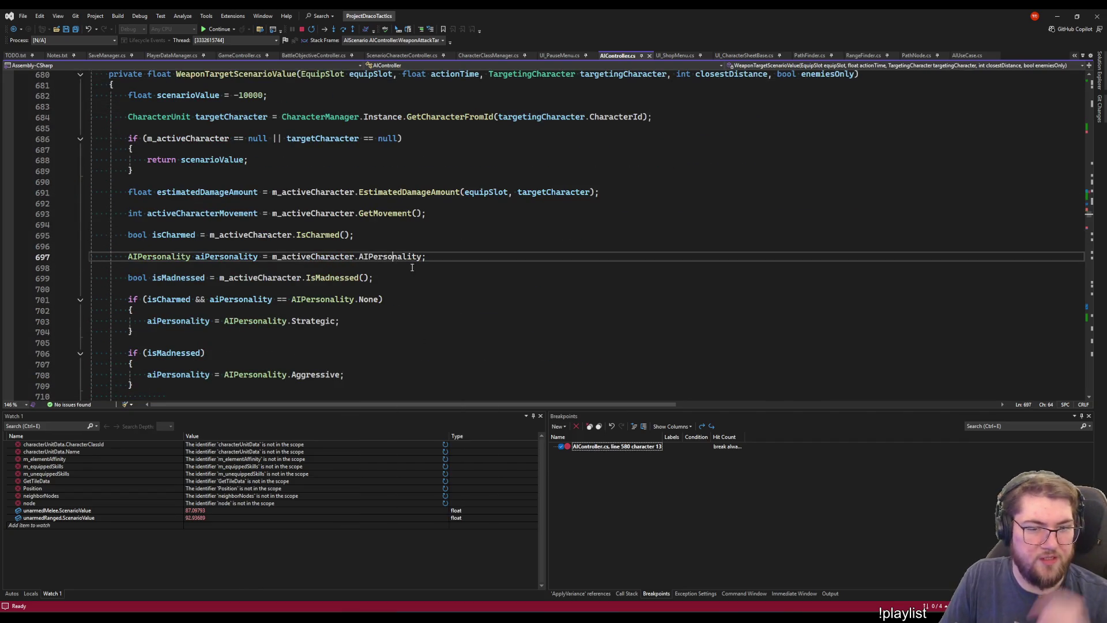
pyautogui.click(415, 258)
pyautogui.scroll(-1, 355, 307)
pyautogui.scroll(-10, 355, 308)
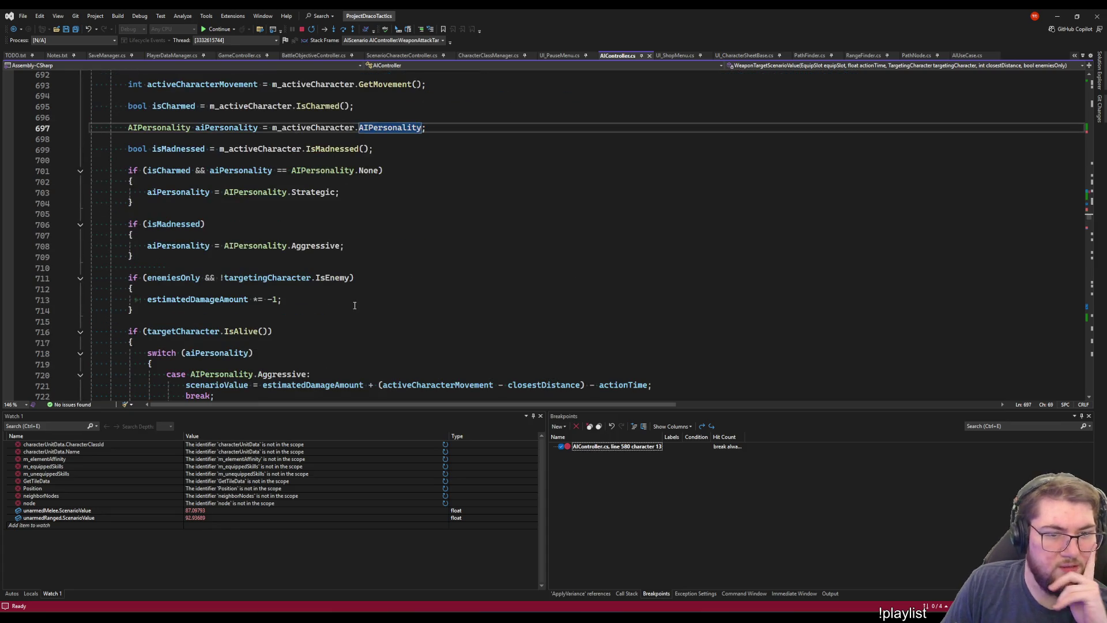
pyautogui.click(644, 194)
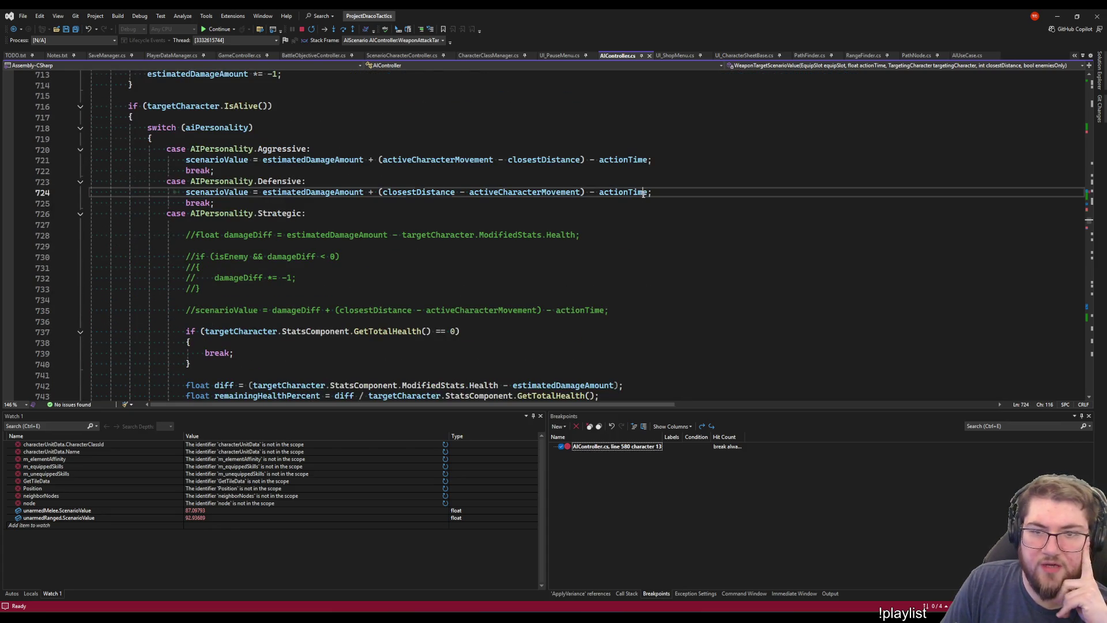
pyautogui.click(628, 160)
pyautogui.scroll(-1, 682, 218)
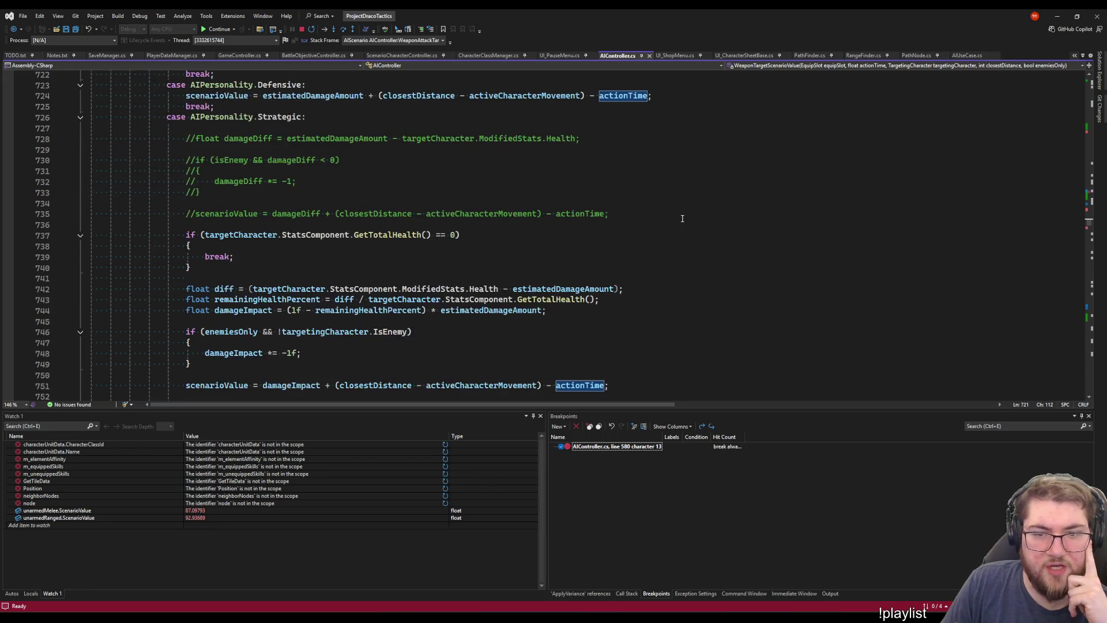
pyautogui.scroll(-3, 682, 218)
pyautogui.scroll(5, 683, 219)
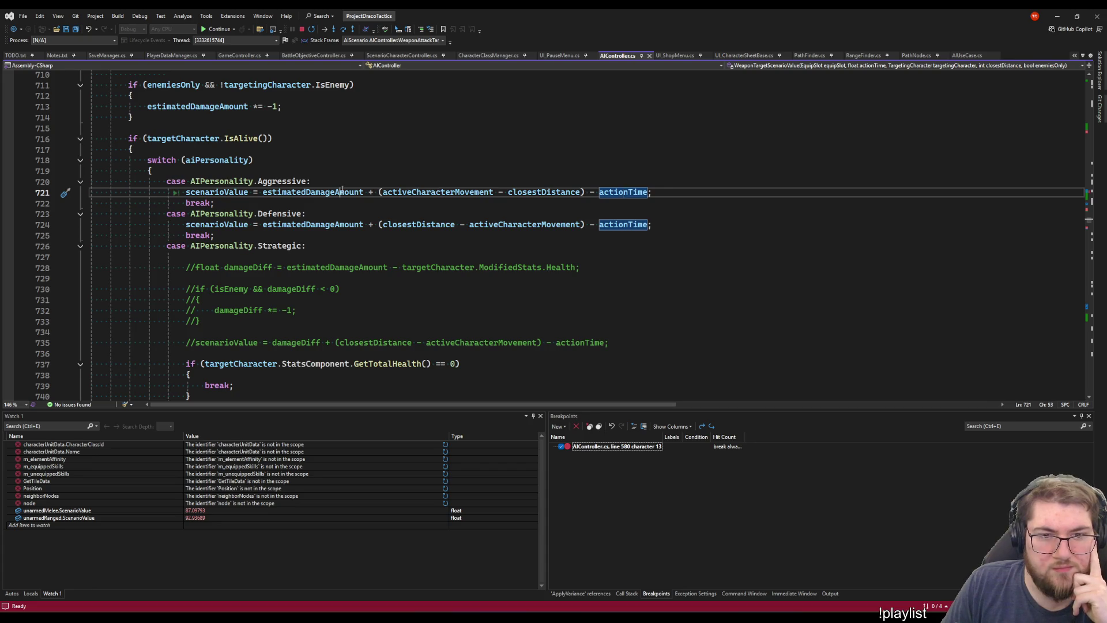
# Highlight the activeCharacterMovement and actionTime uses while reviewing the scoring code
pyautogui.click(447, 192)
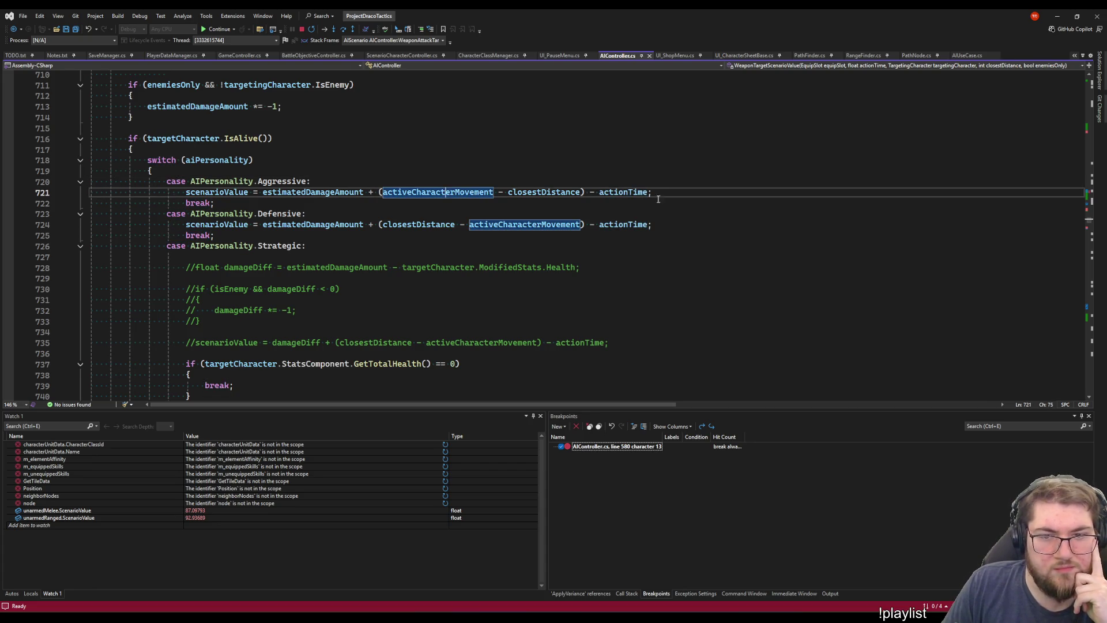
pyautogui.click(634, 193)
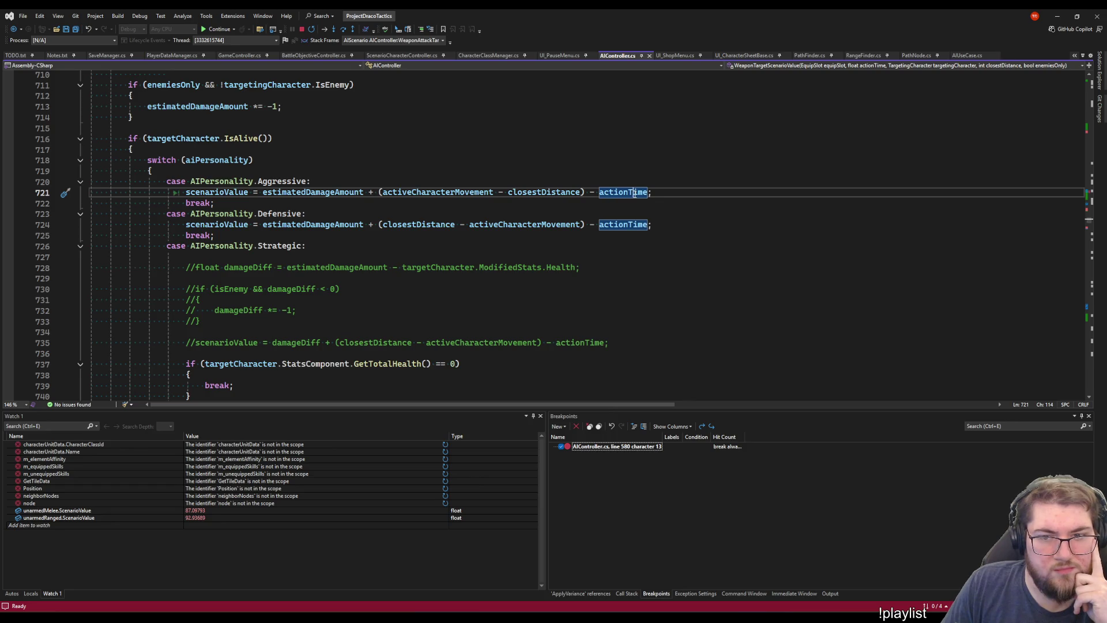
pyautogui.scroll(-11, 530, 225)
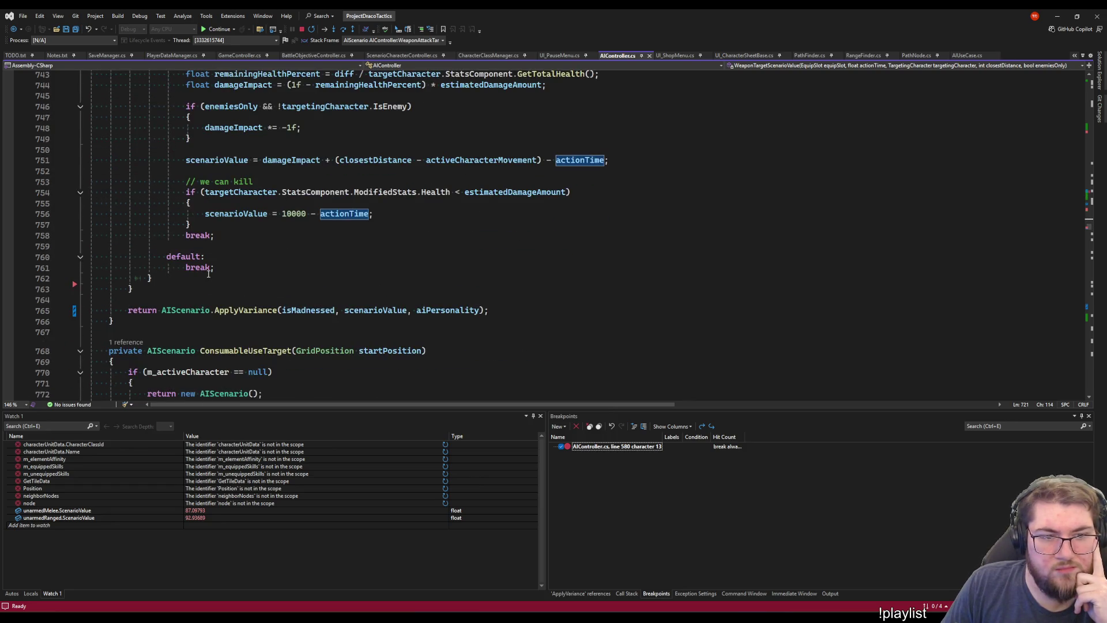
pyautogui.scroll(4, 209, 274)
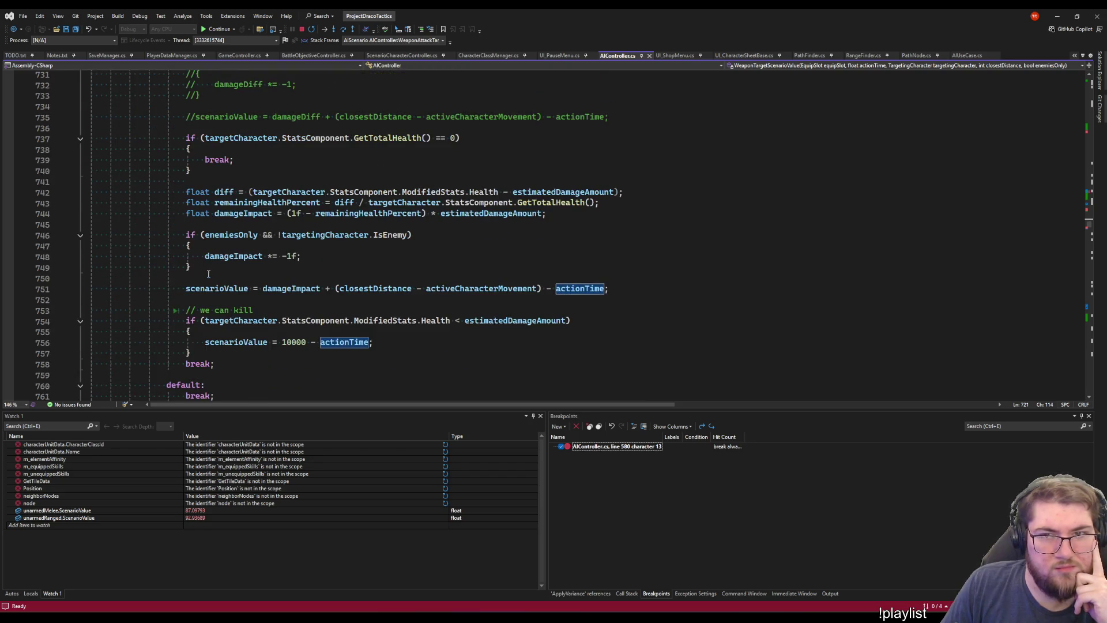
pyautogui.scroll(4, 209, 274)
pyautogui.scroll(-3, 209, 274)
pyautogui.scroll(3, 209, 274)
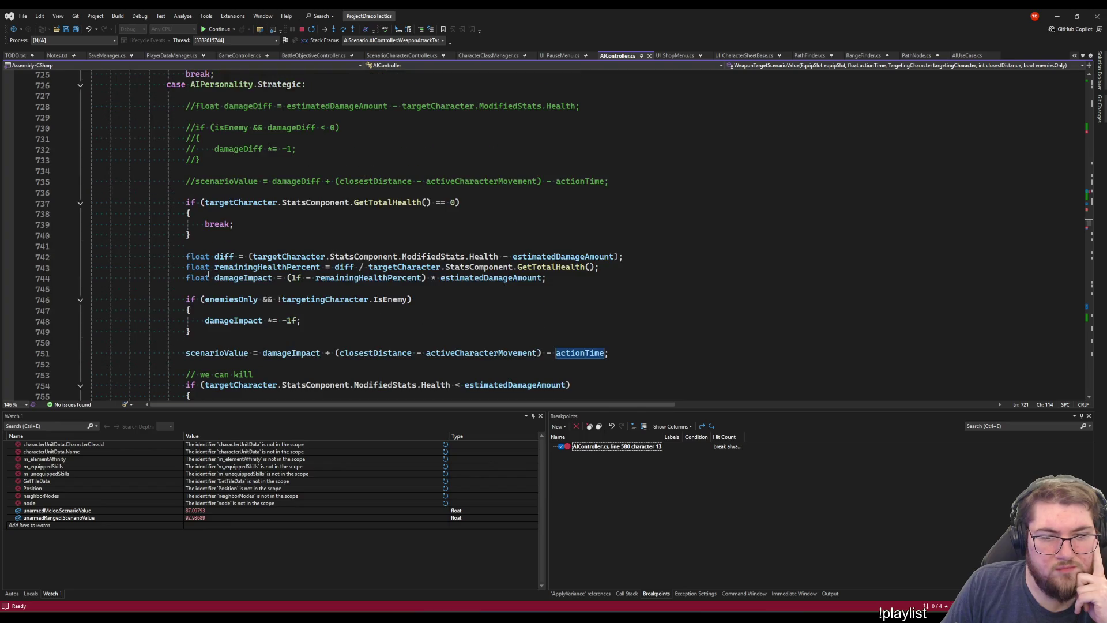
# Bring the game into view and continue from the line 580 breakpoint
pyautogui.click(1053, 16)
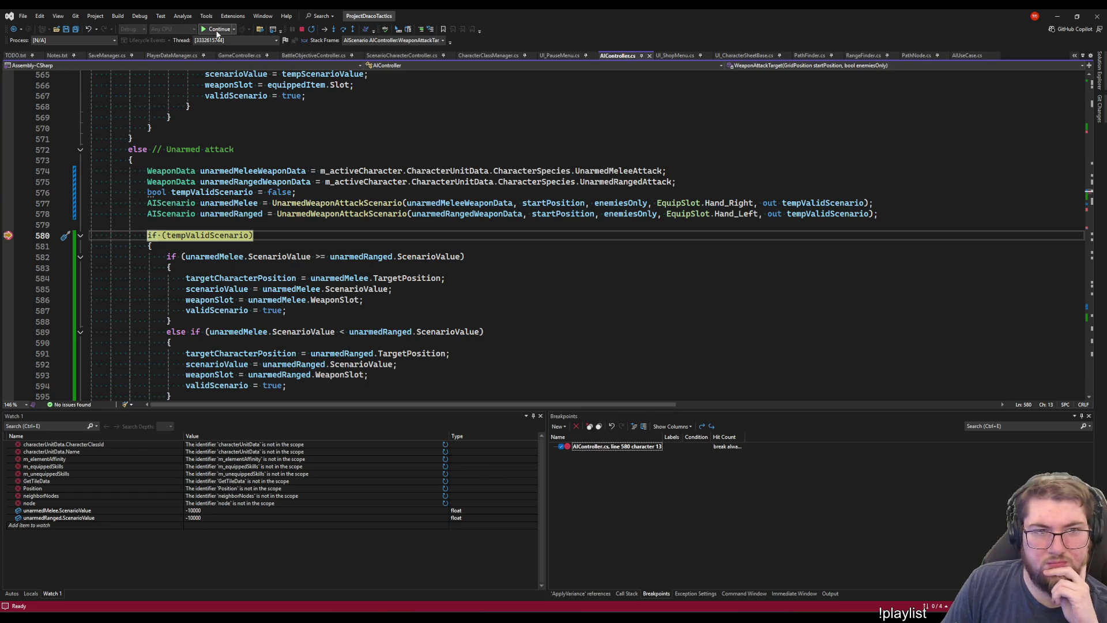
pyautogui.click(218, 34)
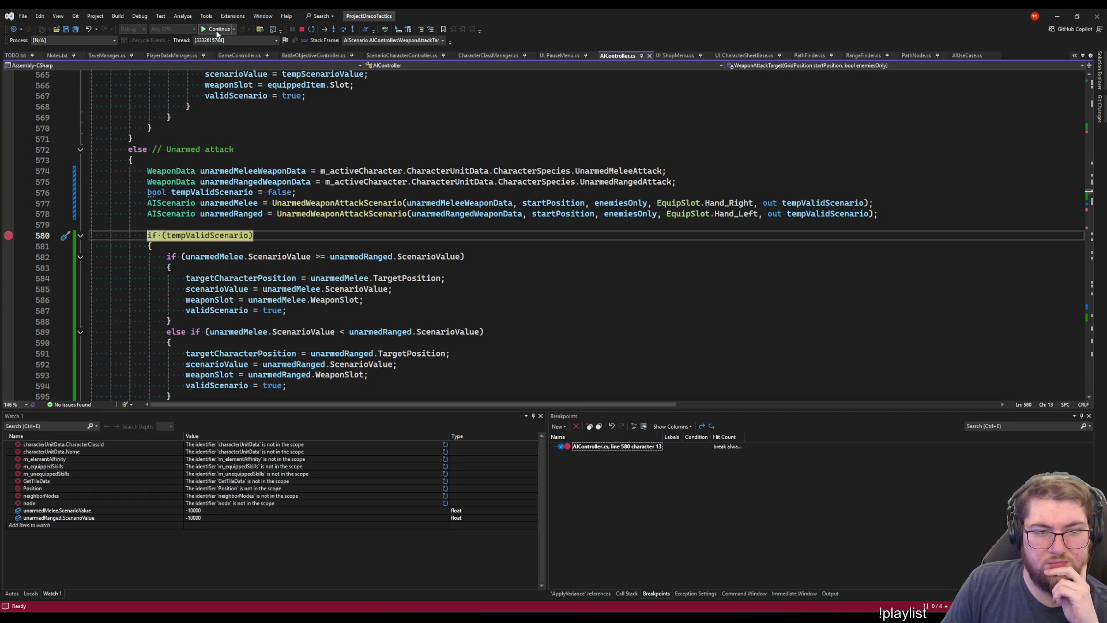
pyautogui.click(218, 34)
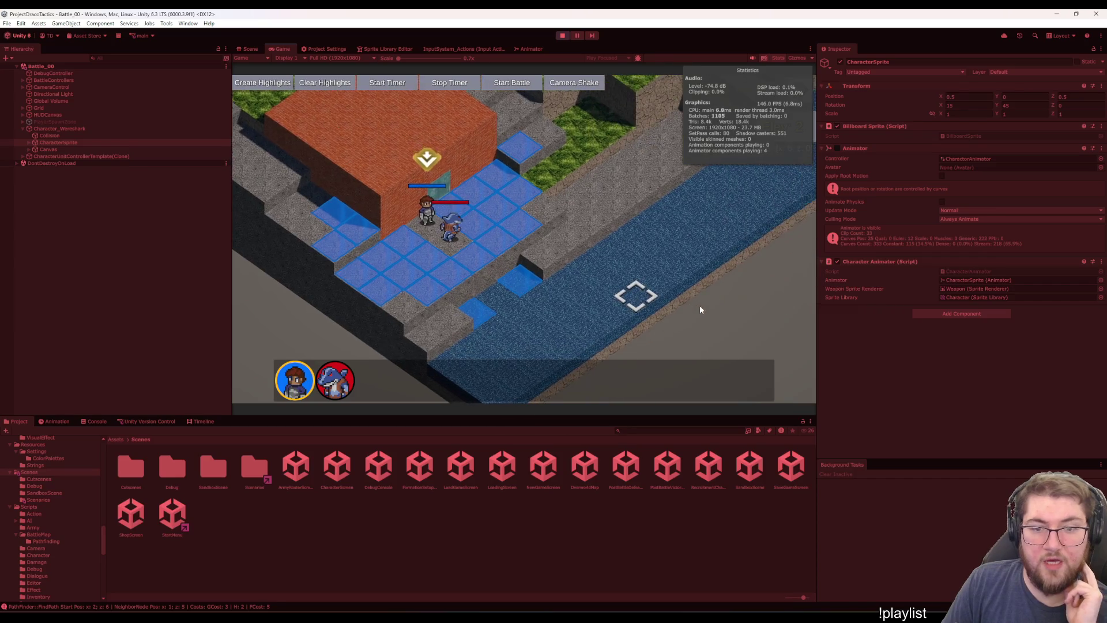
# Continue past the breakpoint and glance at pending version-control changes before returning to scene files
pyautogui.moveTo(440, 231)
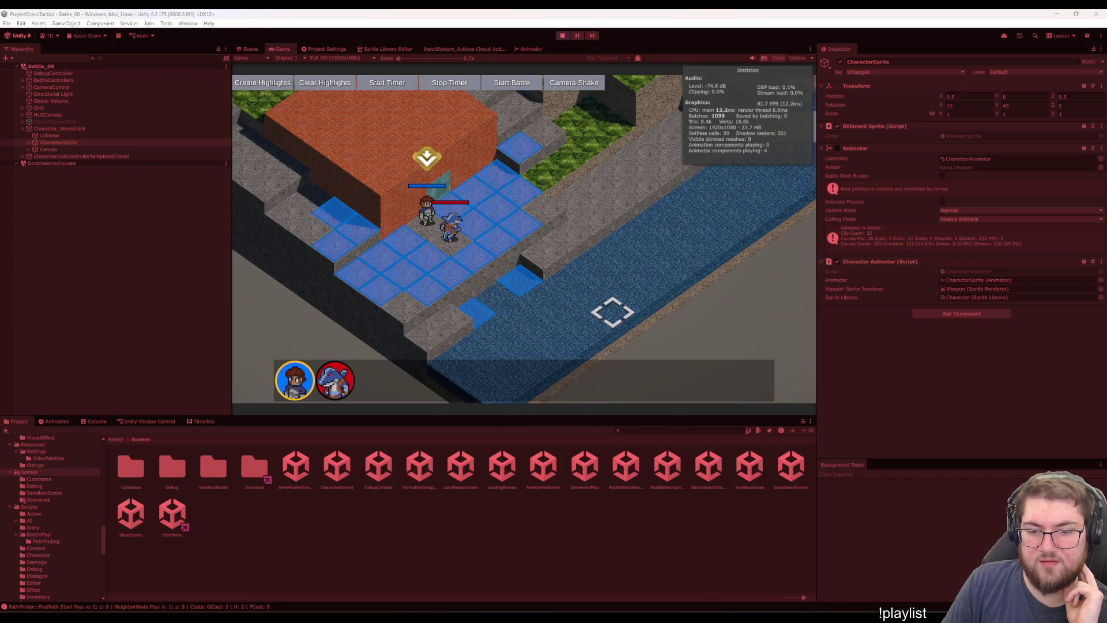
pyautogui.press('F5')
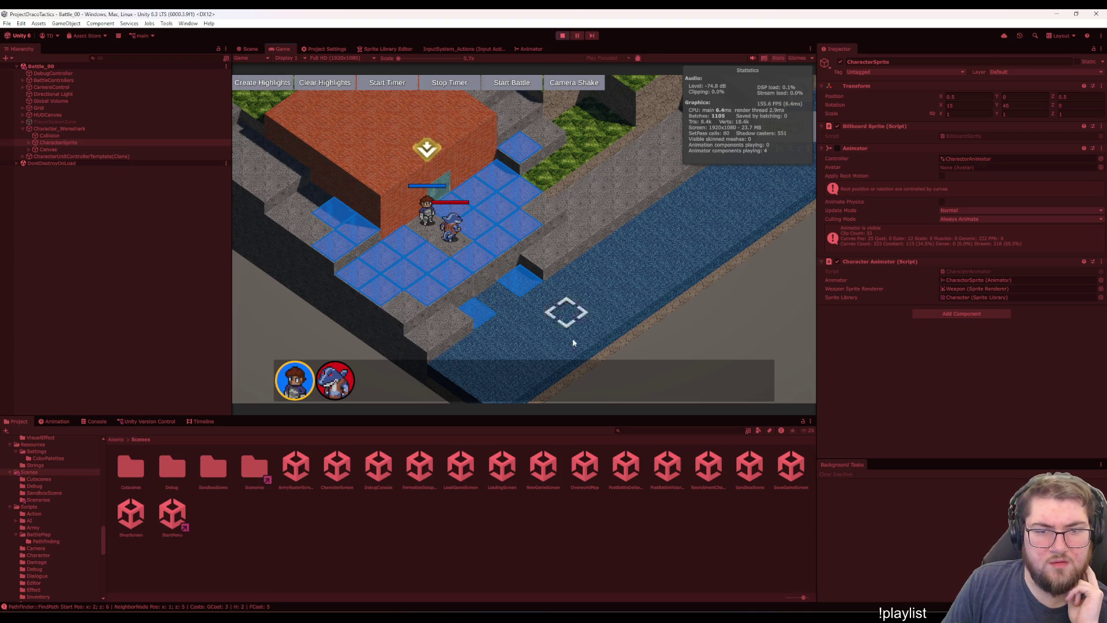
pyautogui.click(145, 421)
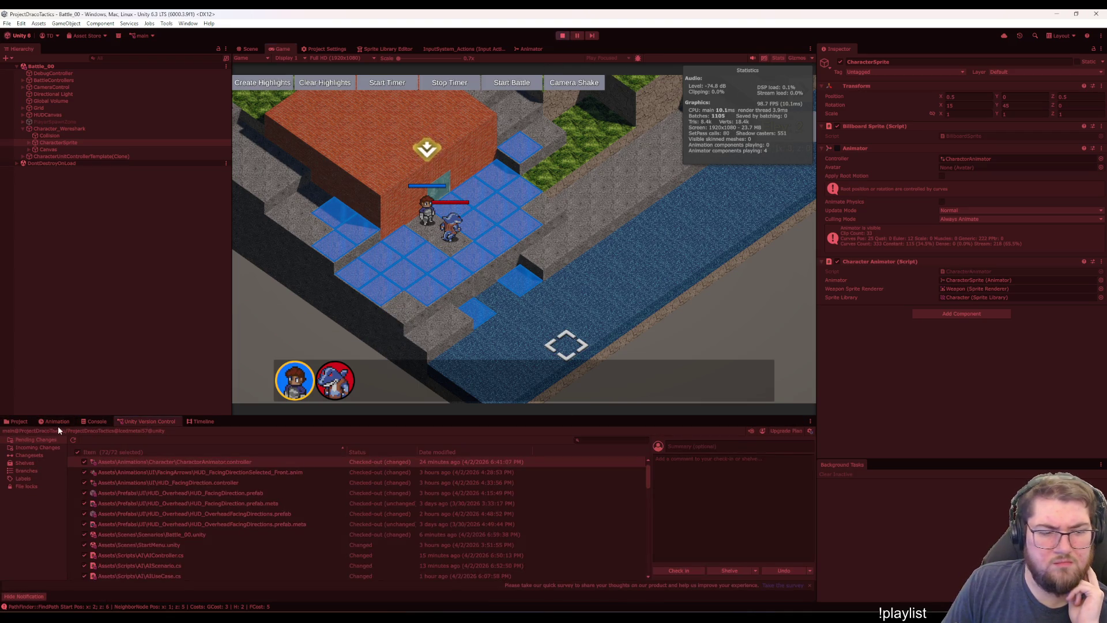
pyautogui.click(23, 421)
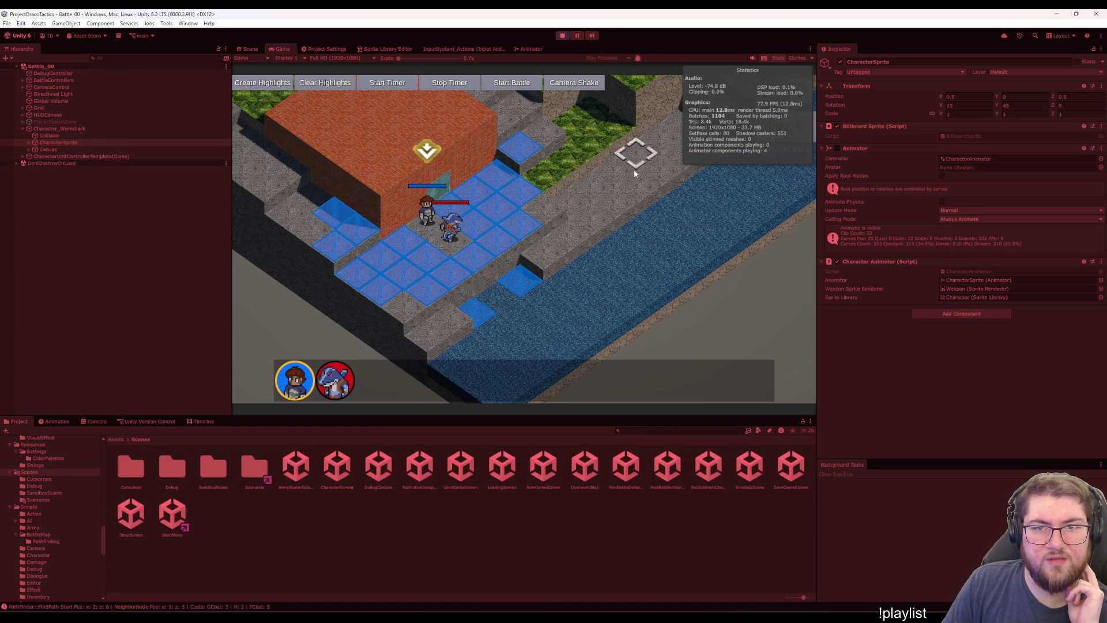
# Move Tim to the tile up-right of him and end his turn
pyautogui.click(428, 232)
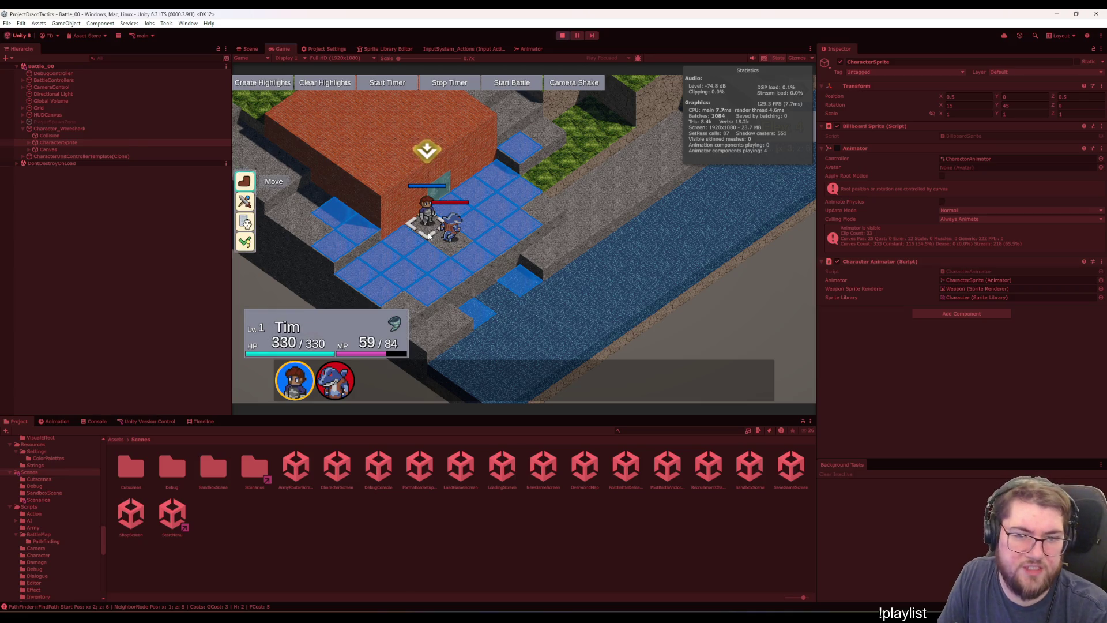
pyautogui.press('Up')
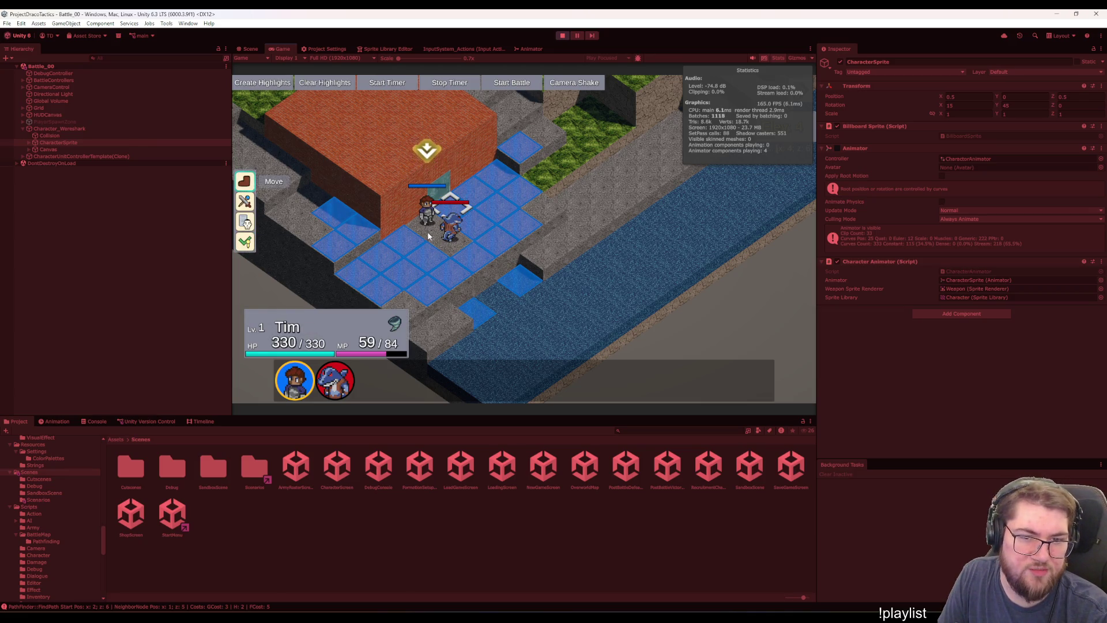
pyautogui.press('Return')
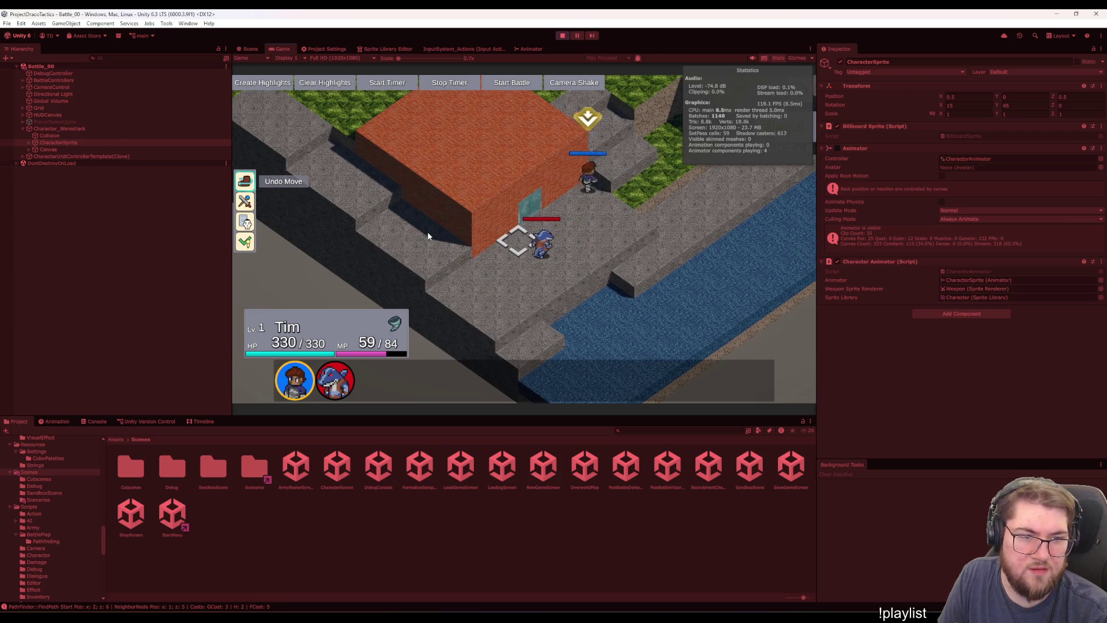
pyautogui.press('Up')
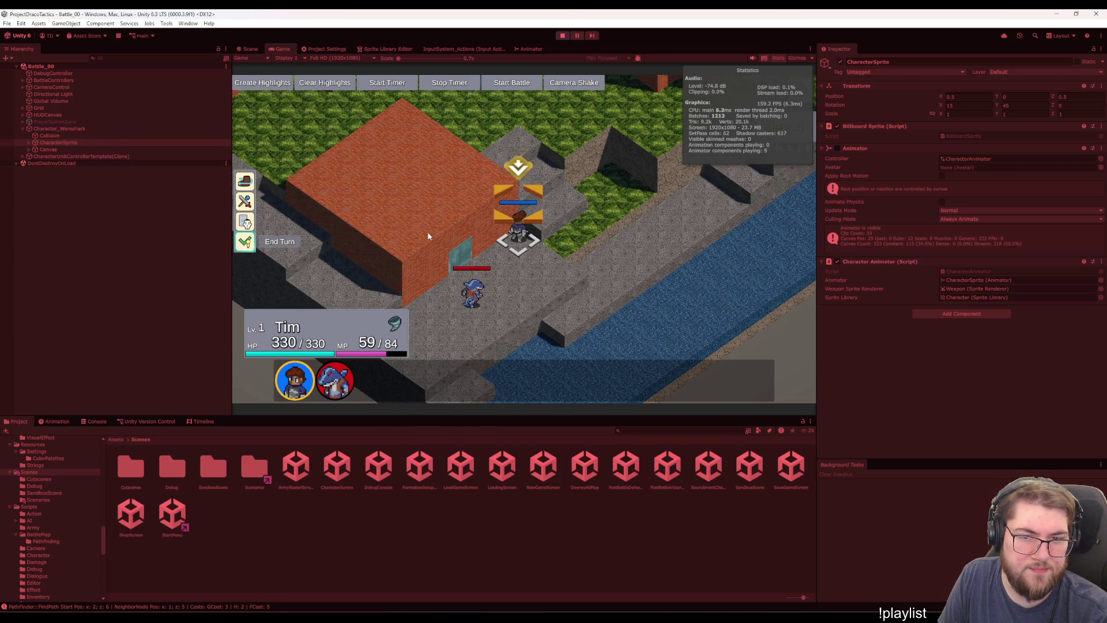
pyautogui.press('Return')
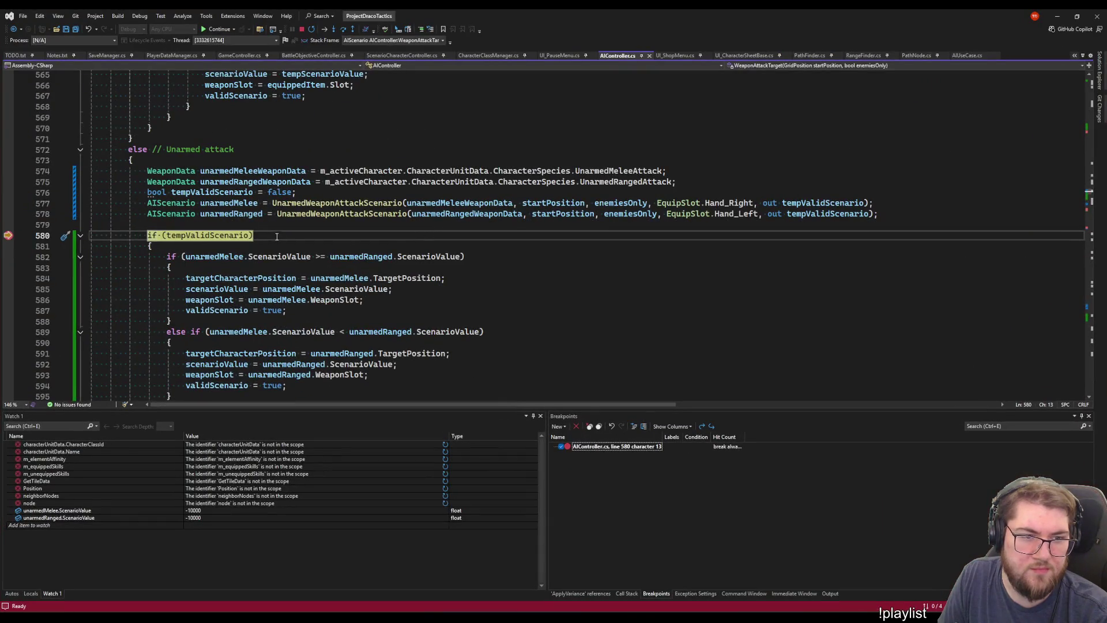
# Continue through repeated breakpoint hits, letting the enemy's attack play out in between
pyautogui.press('F5')
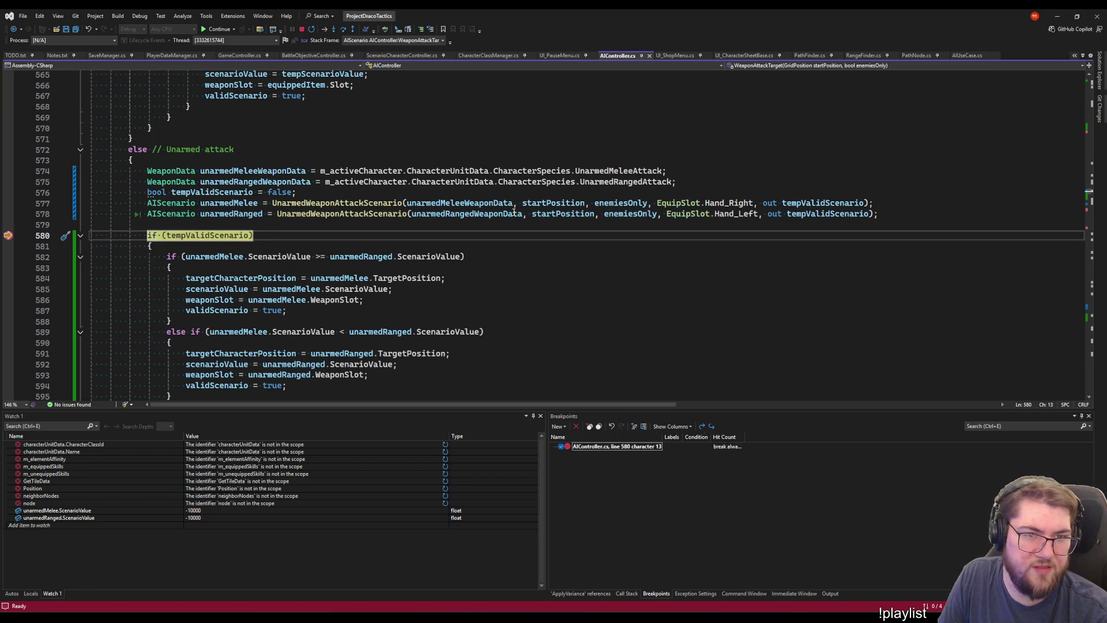
pyautogui.press('F5')
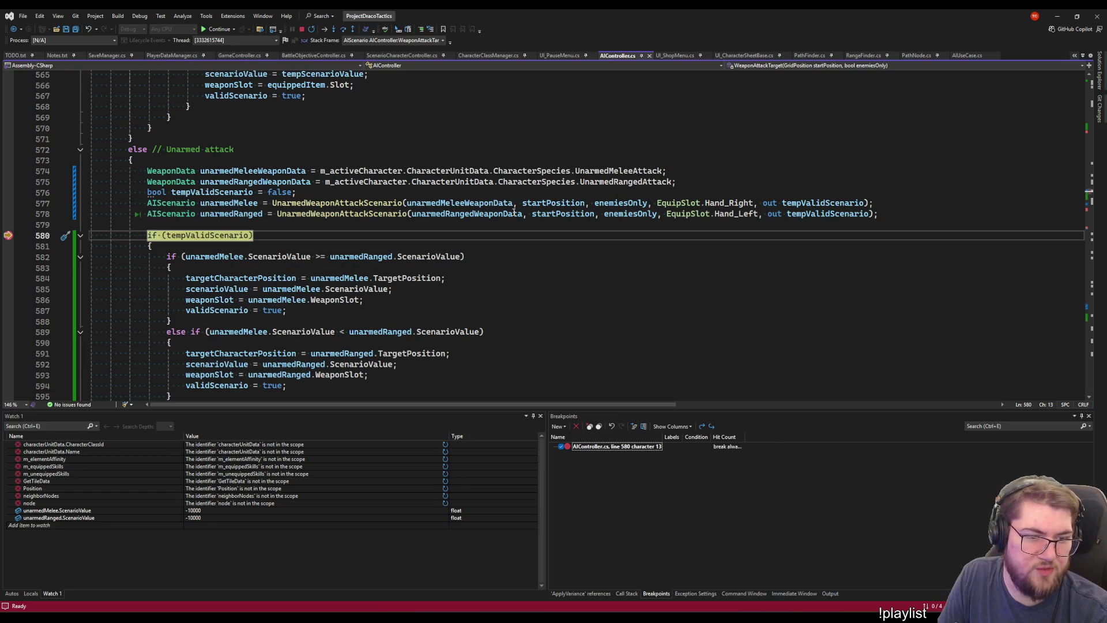
pyautogui.press('F5')
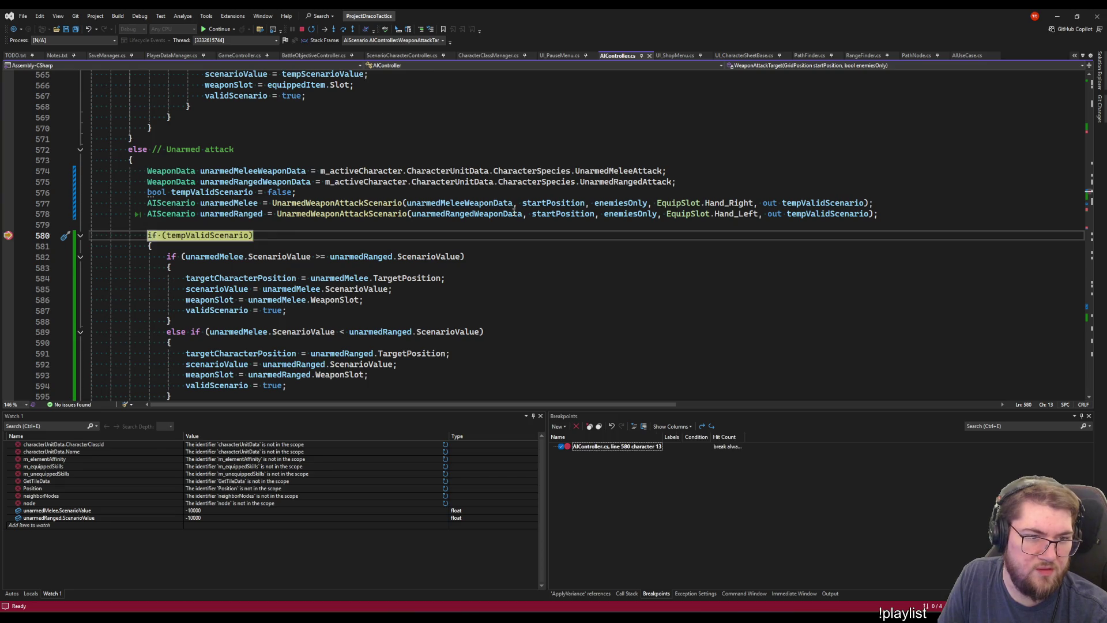
pyautogui.press('F5')
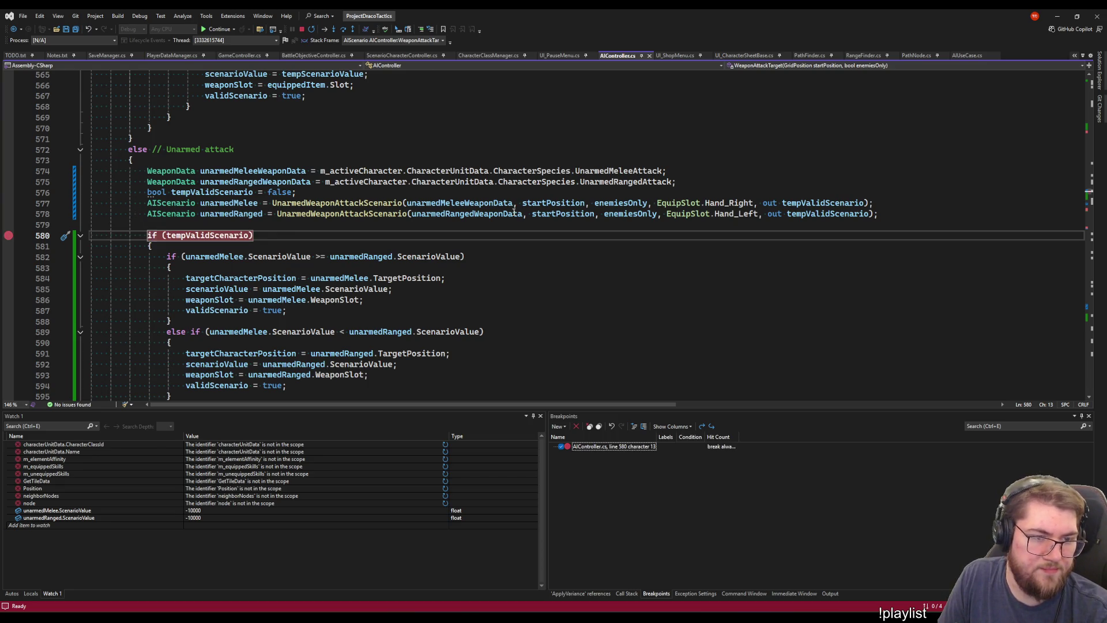
pyautogui.hotkey('alt', 'Tab')
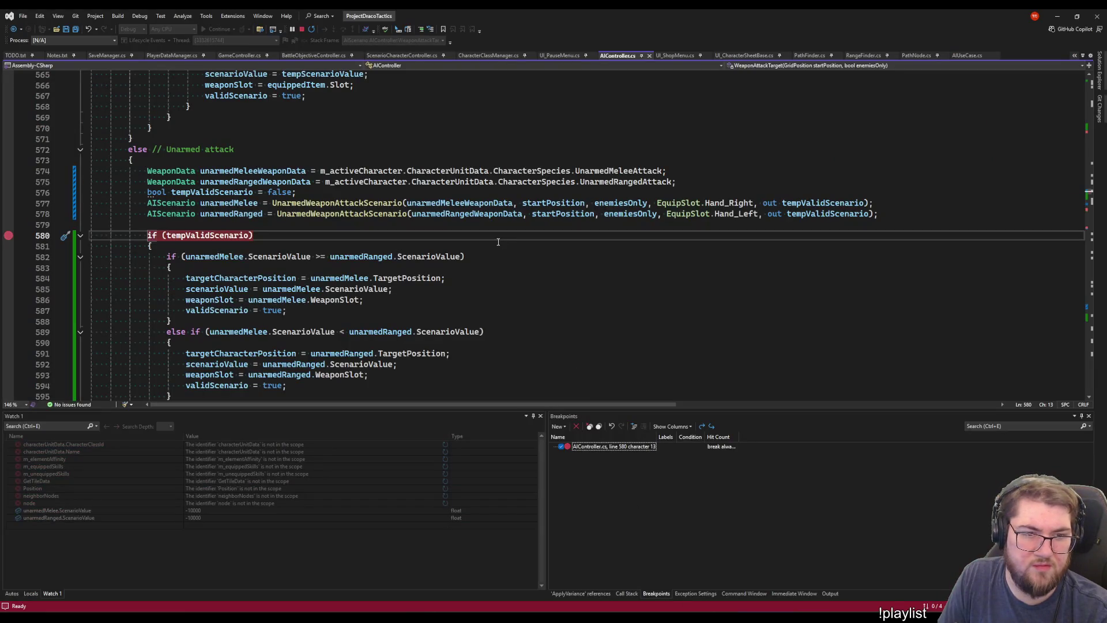
pyautogui.click(498, 242)
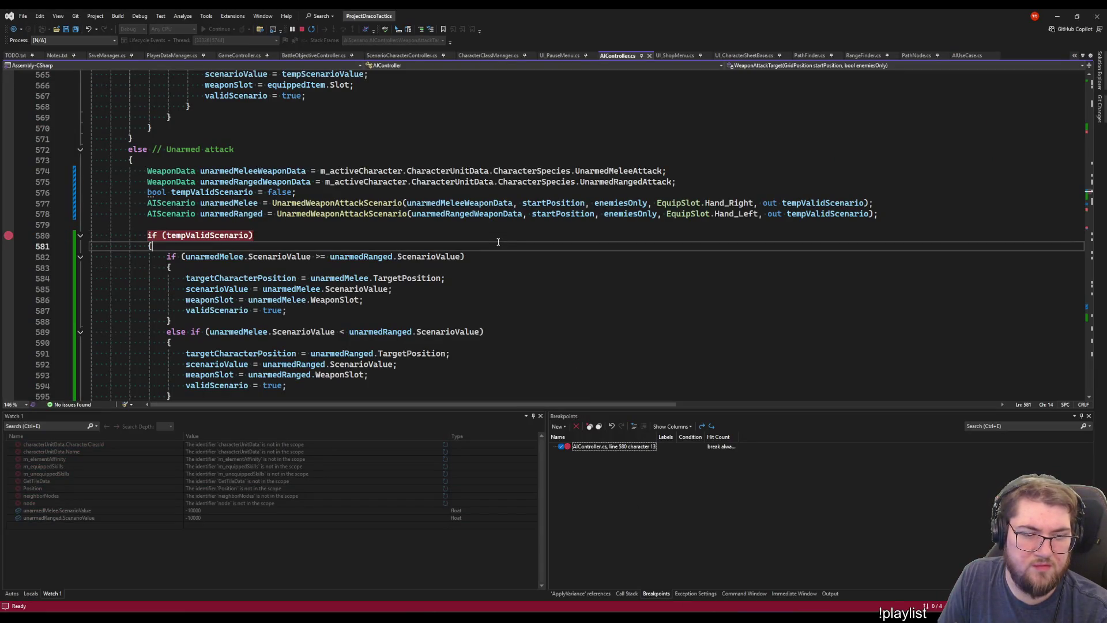
pyautogui.press('F5')
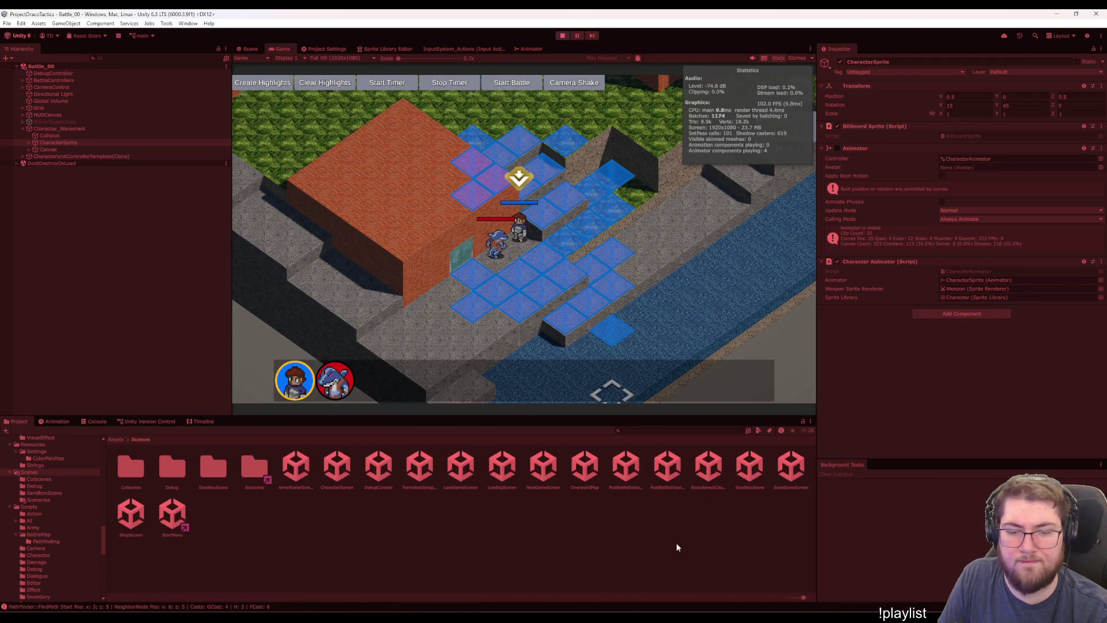
# End Tim's turn, inspect the UnarmedWeaponAttackScenario call and melee slot, then resume the game
pyautogui.click(528, 245)
pyautogui.press('Up')
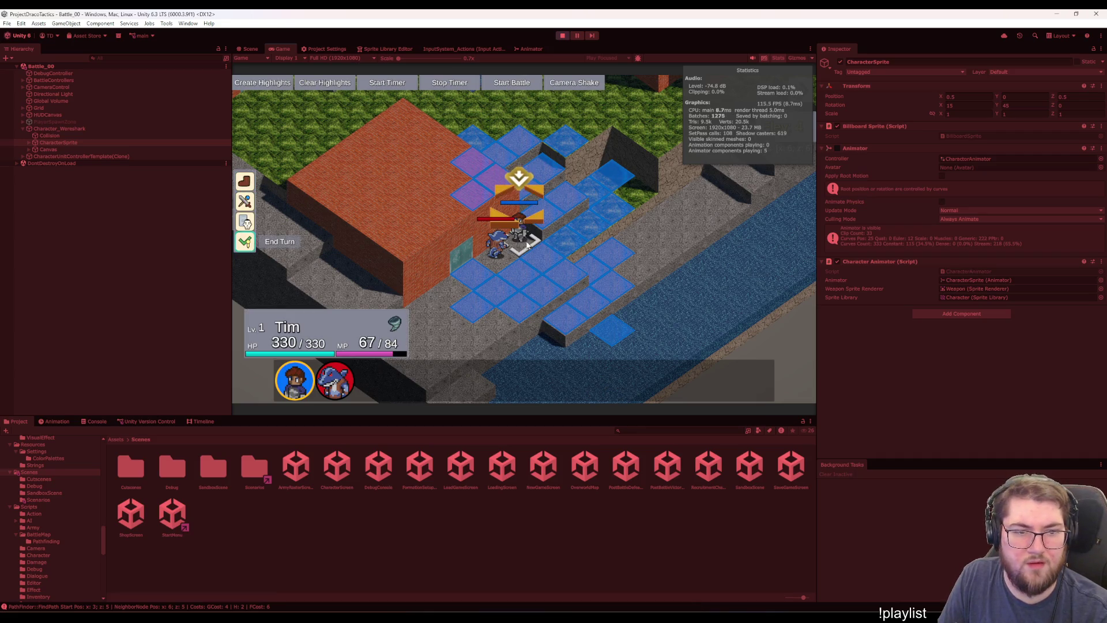
pyautogui.press('Return')
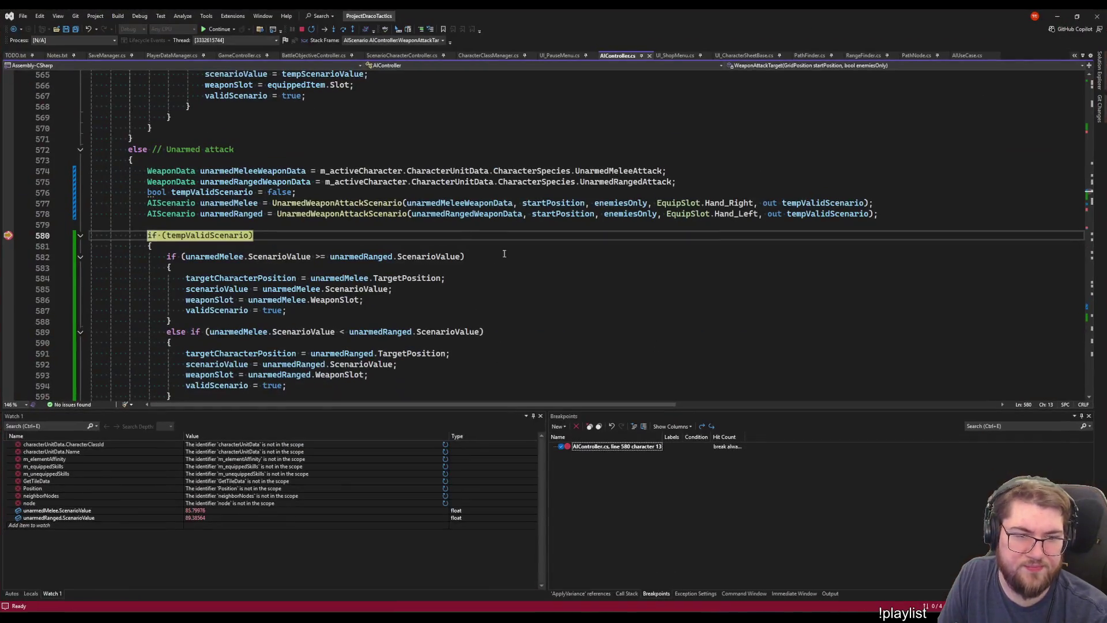
pyautogui.click(375, 203)
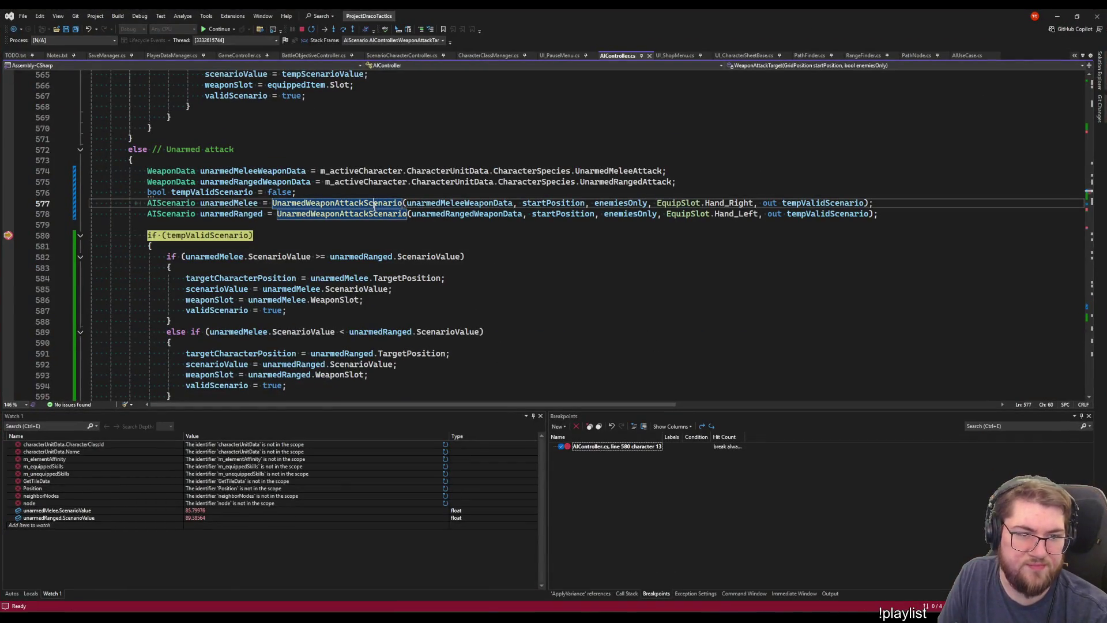
pyautogui.click(363, 300)
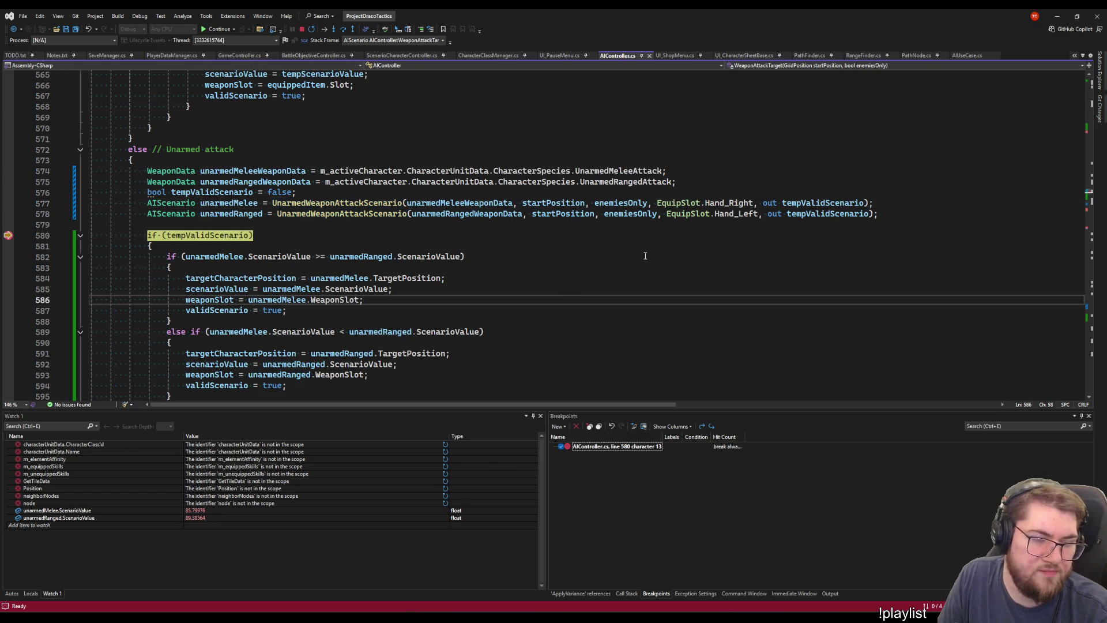
pyautogui.press('F5')
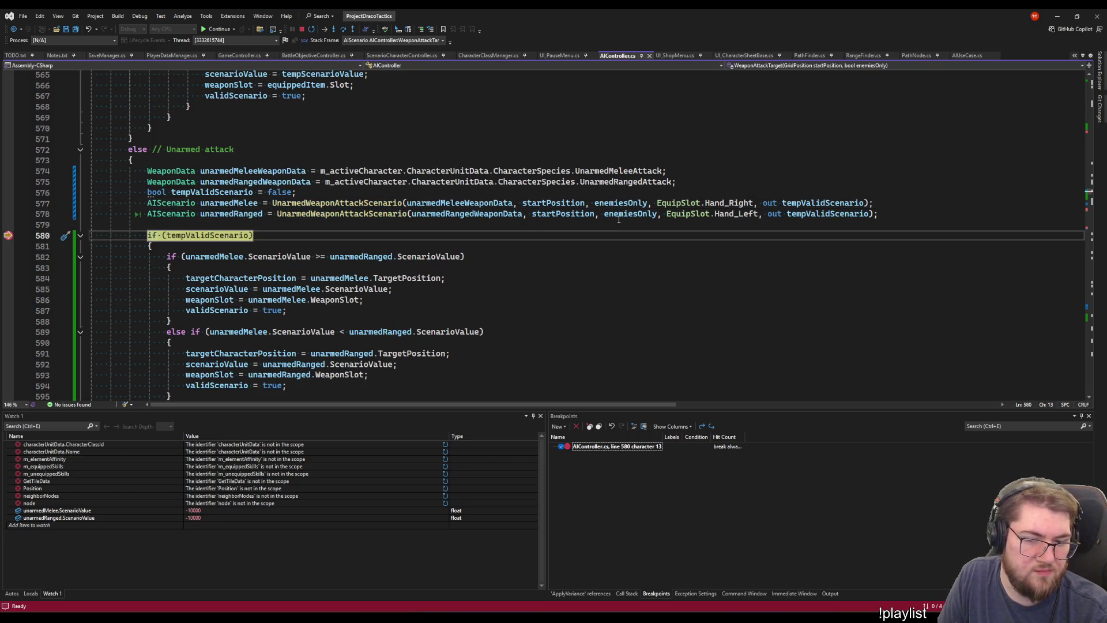
pyautogui.hotkey('alt', 'Tab')
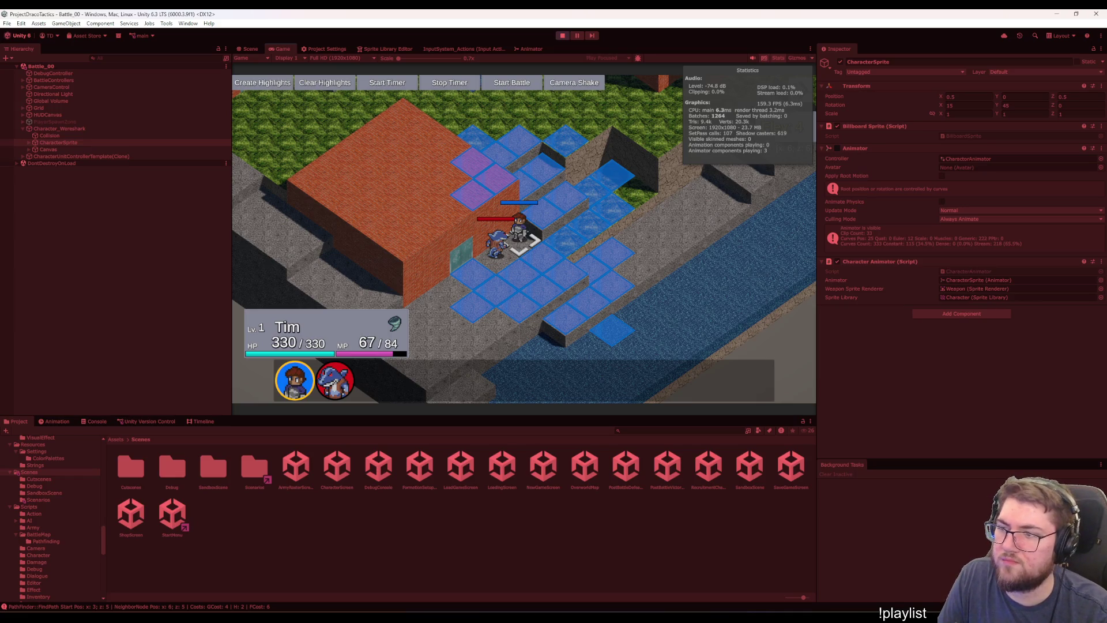
# Check the console log and the Wereshark CharacterSprite's animation keyframes
pyautogui.click(48, 149)
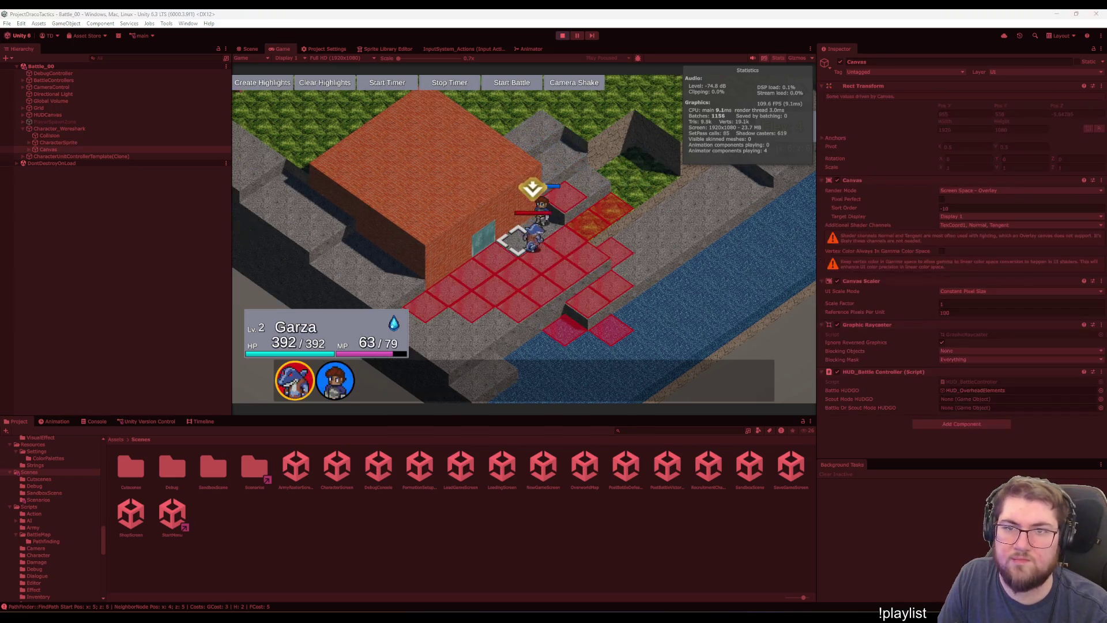
pyautogui.click(97, 421)
pyautogui.click(87, 255)
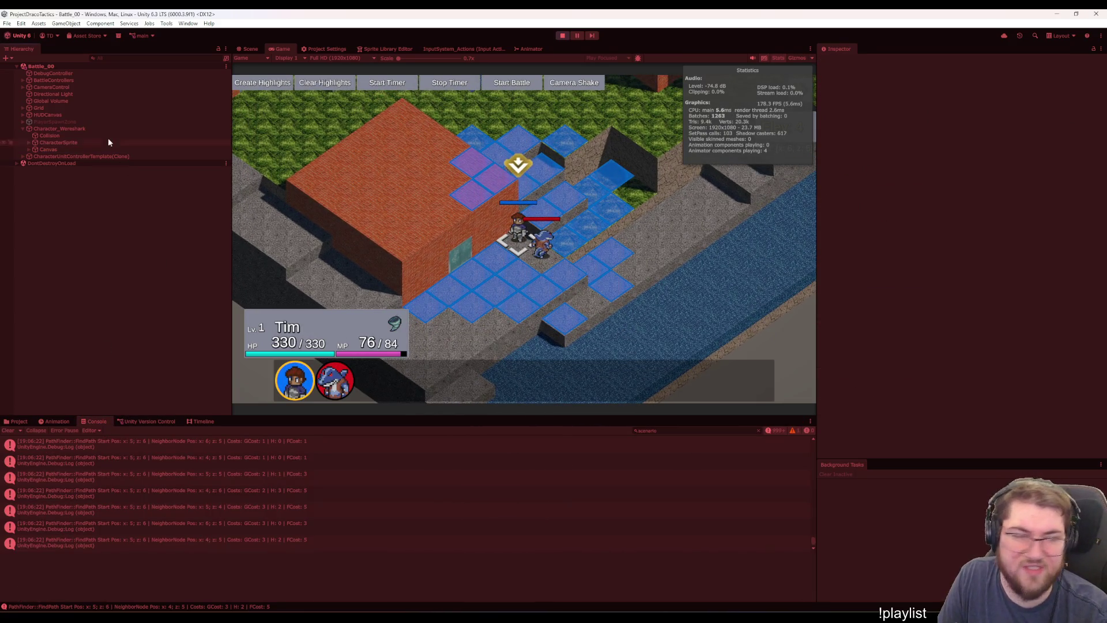
pyautogui.click(74, 128)
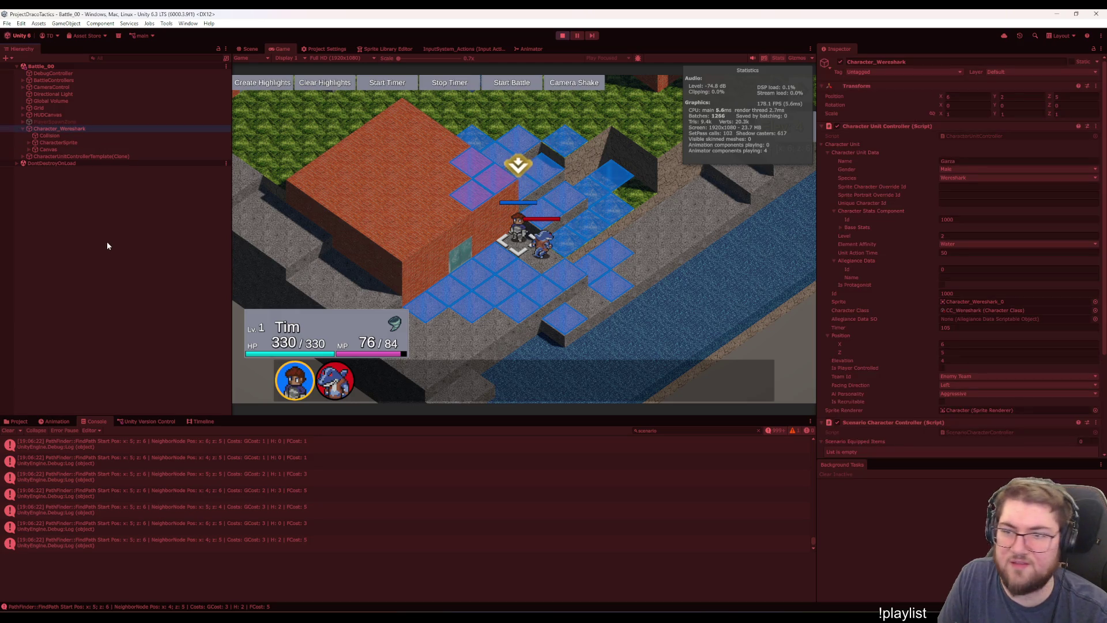
pyautogui.press('Down')
pyautogui.press('Down')
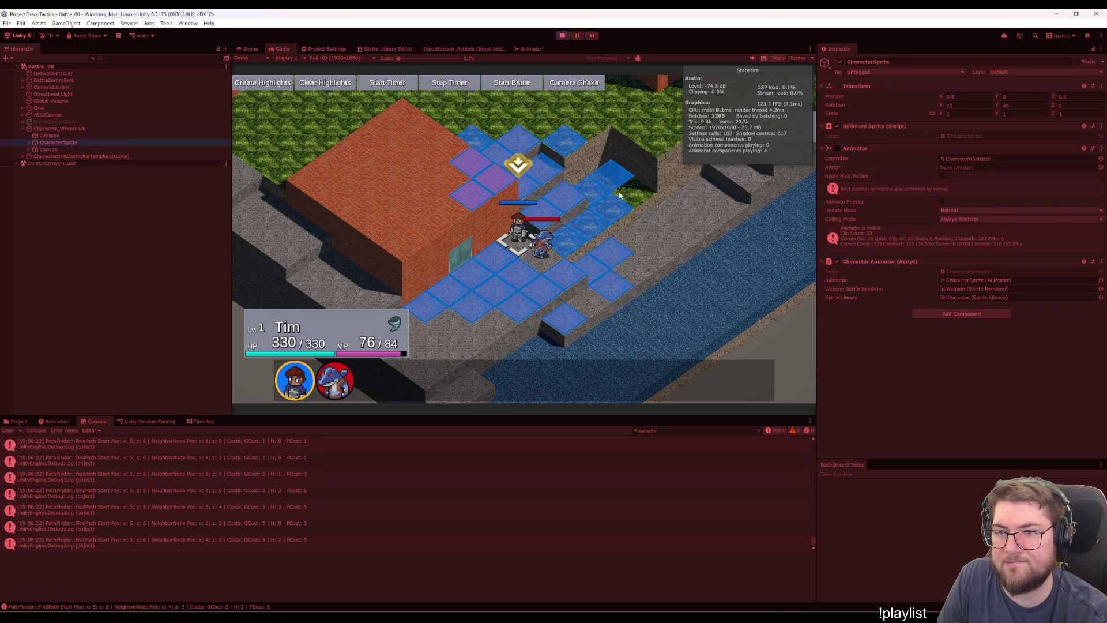
pyautogui.click(49, 421)
pyautogui.click(91, 332)
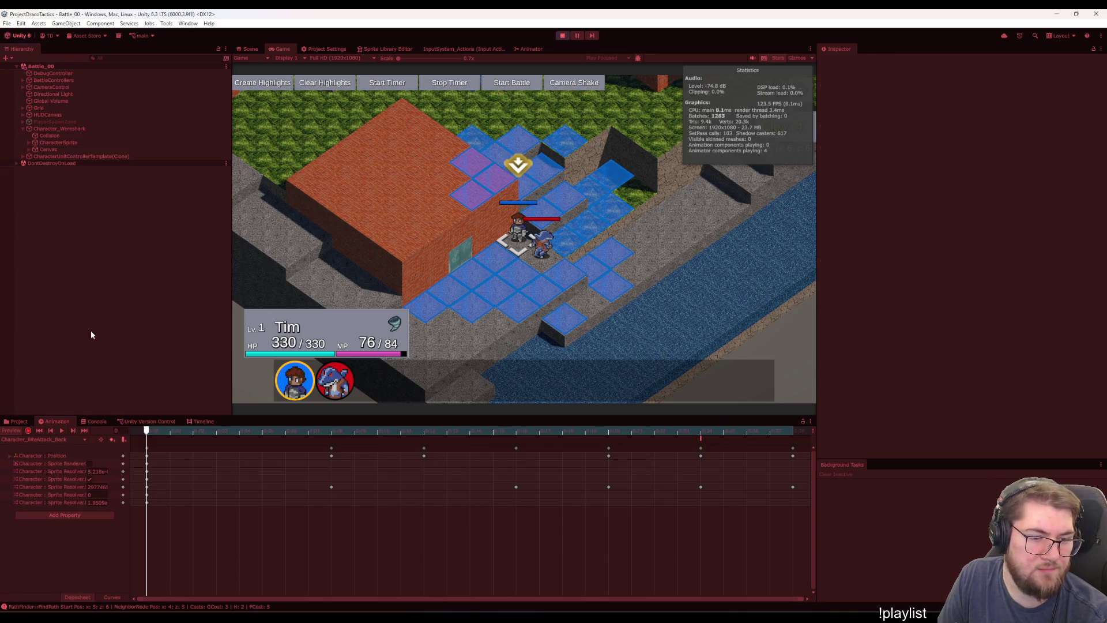
pyautogui.click(56, 492)
# Inspect Tim's unit controller settings, then stop the play test
pyautogui.click(18, 421)
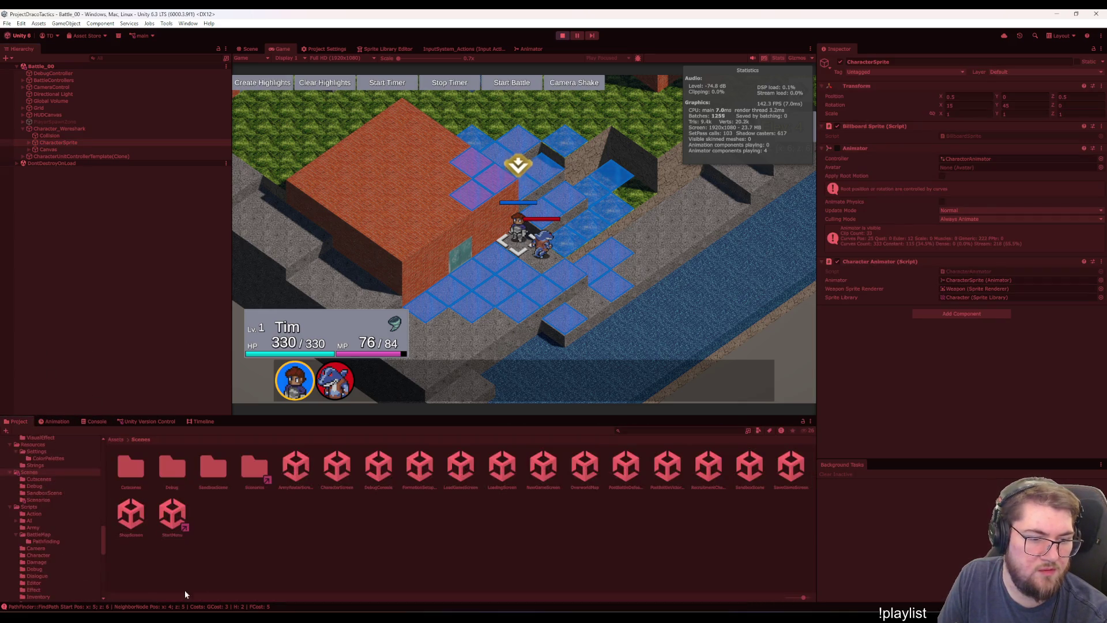
pyautogui.click(185, 592)
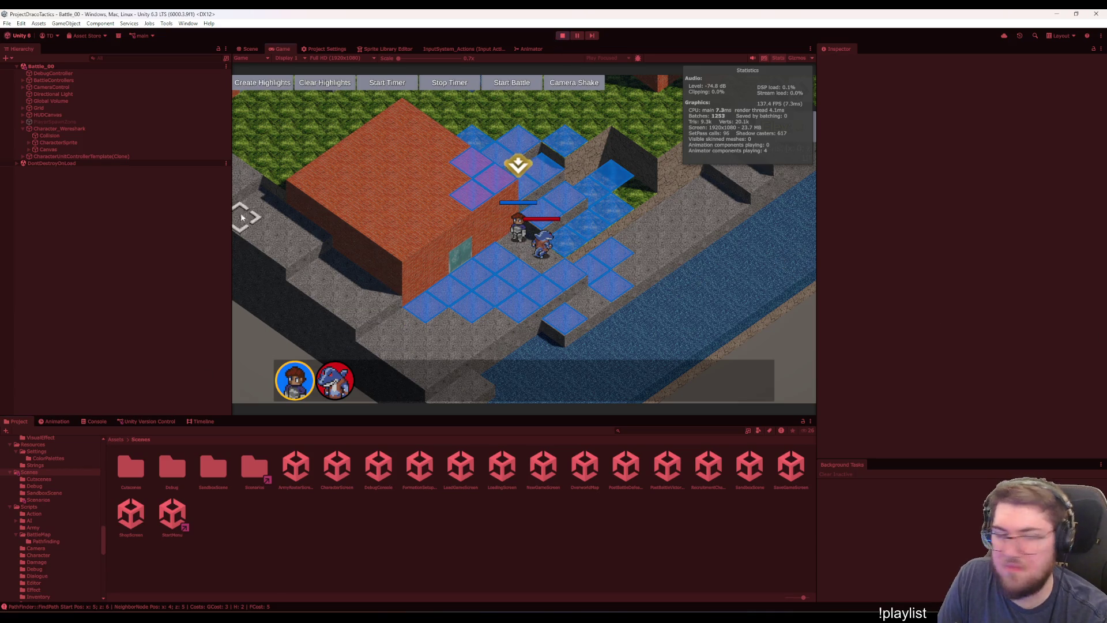
pyautogui.click(101, 157)
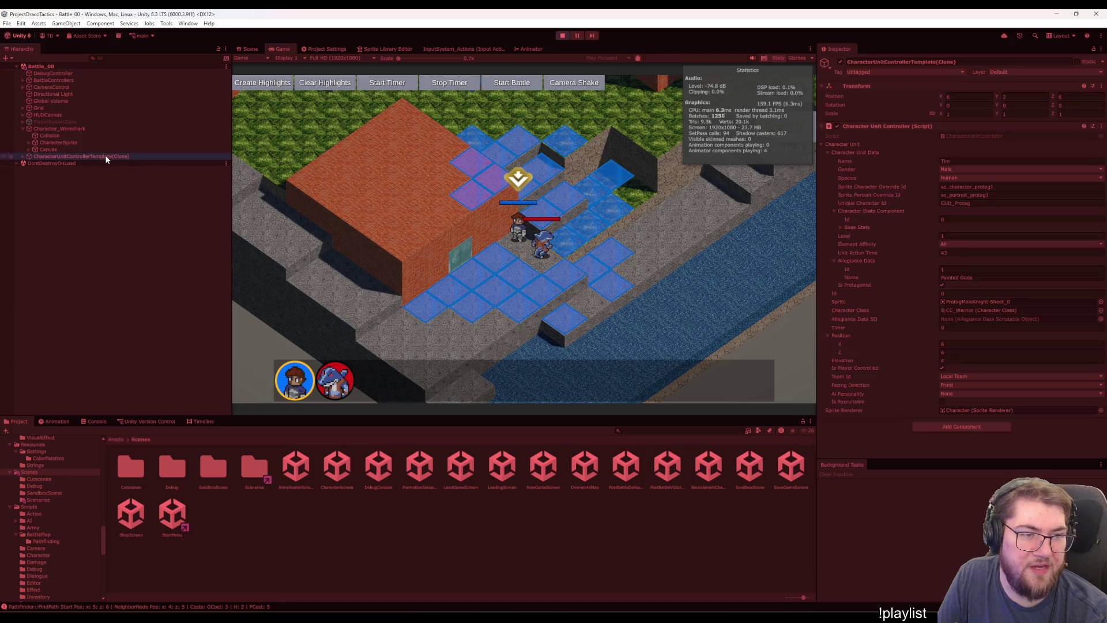
pyautogui.click(563, 36)
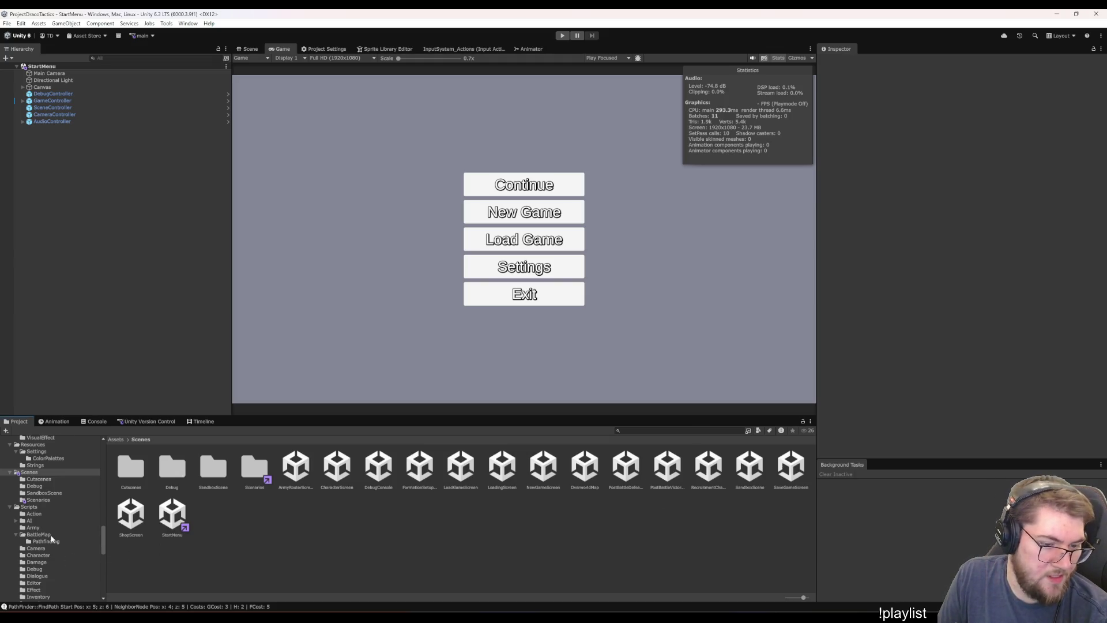
# Compare the action time and damage of the Wereshark's bite and punch assets in the Weapons folder
pyautogui.scroll(-10, 52, 536)
pyautogui.scroll(12, 49, 538)
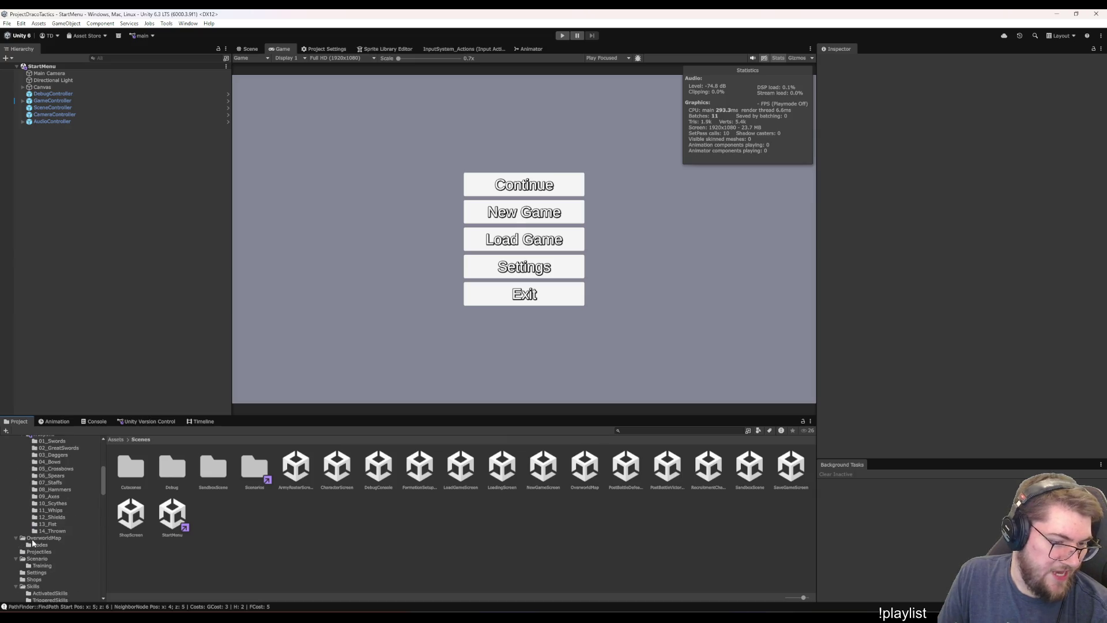
pyautogui.scroll(-4, 51, 526)
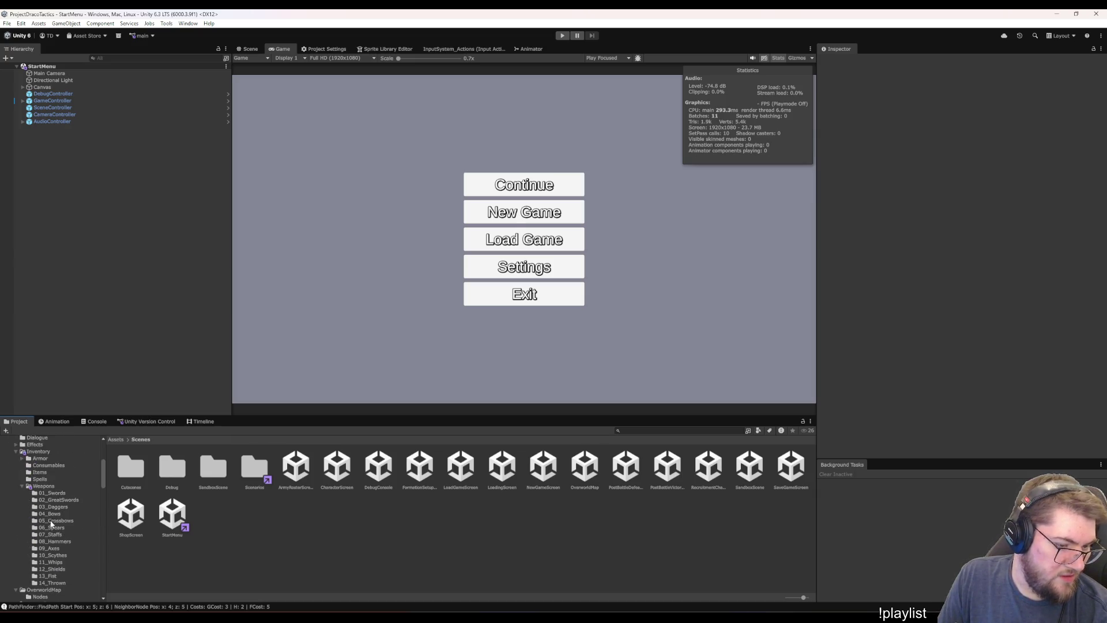
pyautogui.click(43, 486)
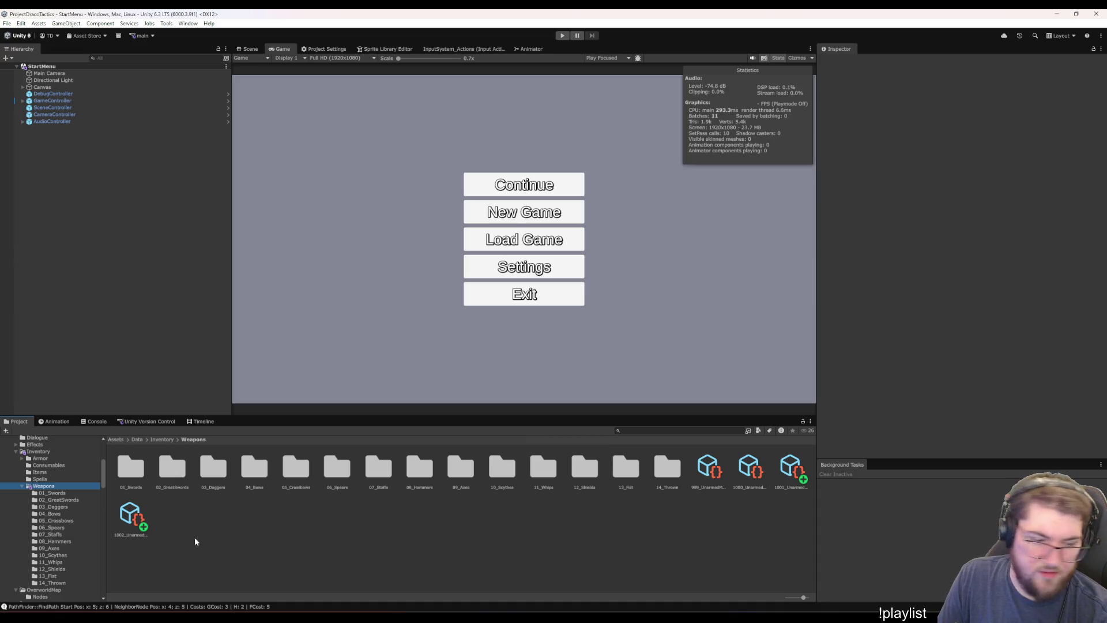
pyautogui.click(131, 515)
pyautogui.scroll(-10, 867, 404)
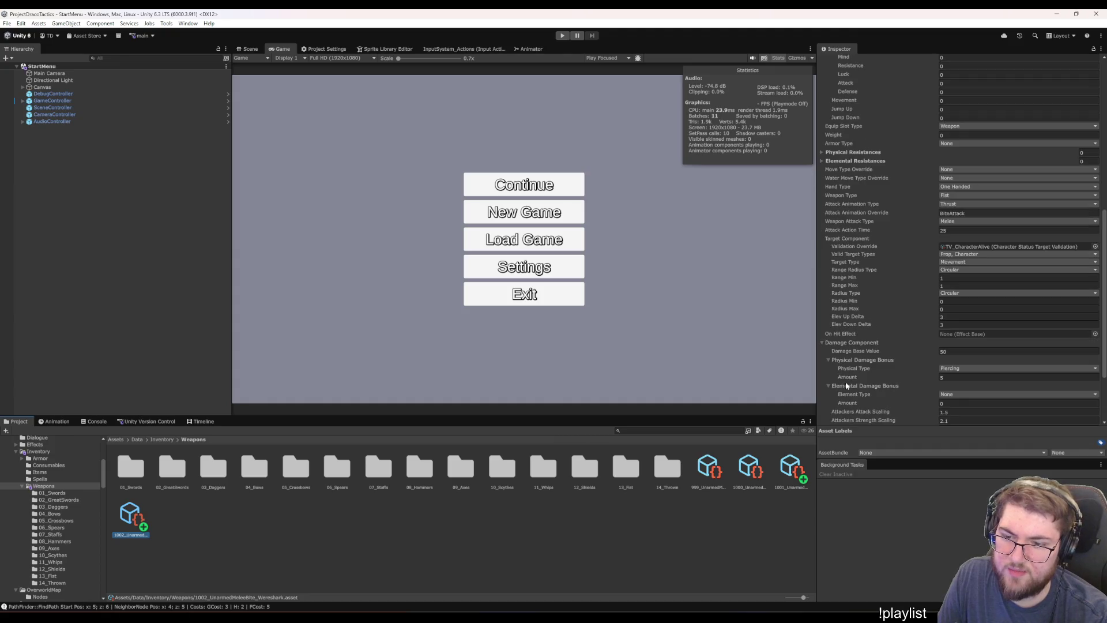
pyautogui.click(789, 472)
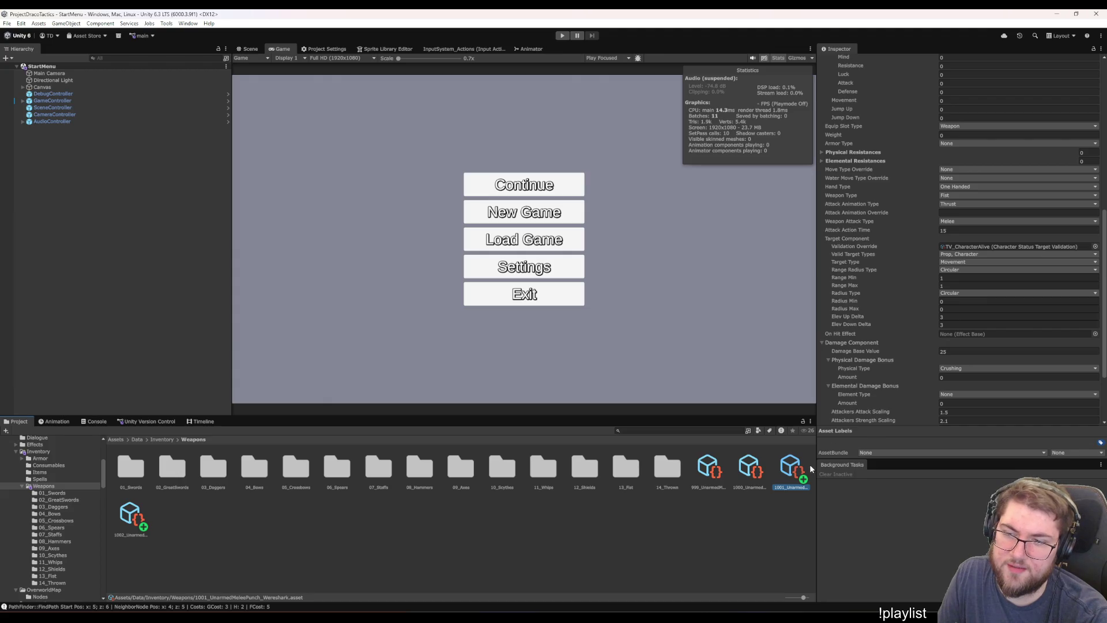
pyautogui.click(137, 509)
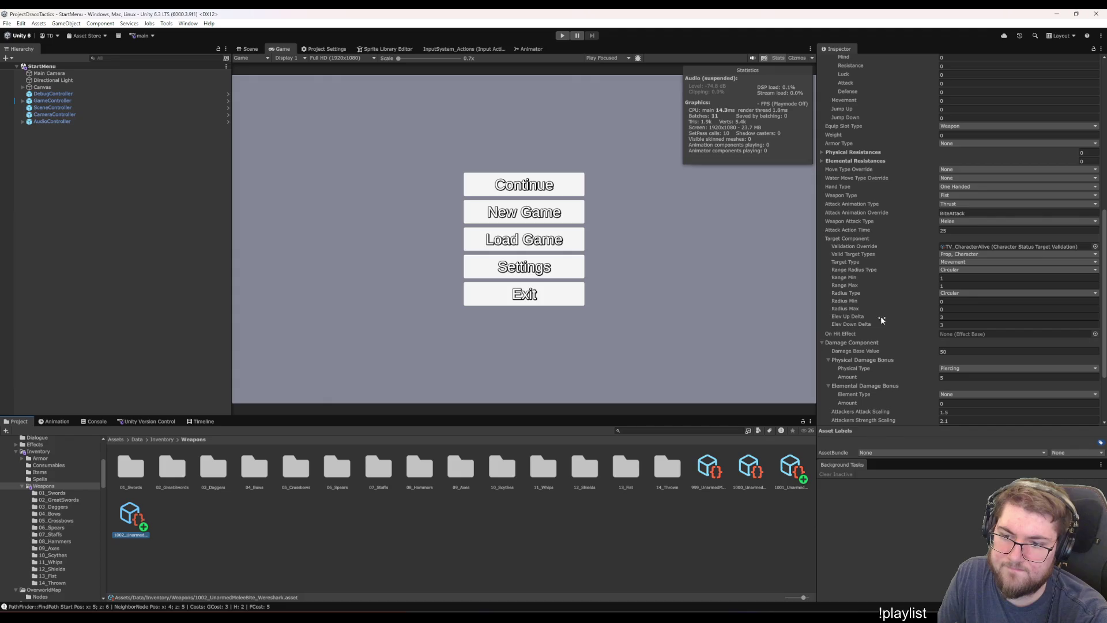
pyautogui.click(957, 230)
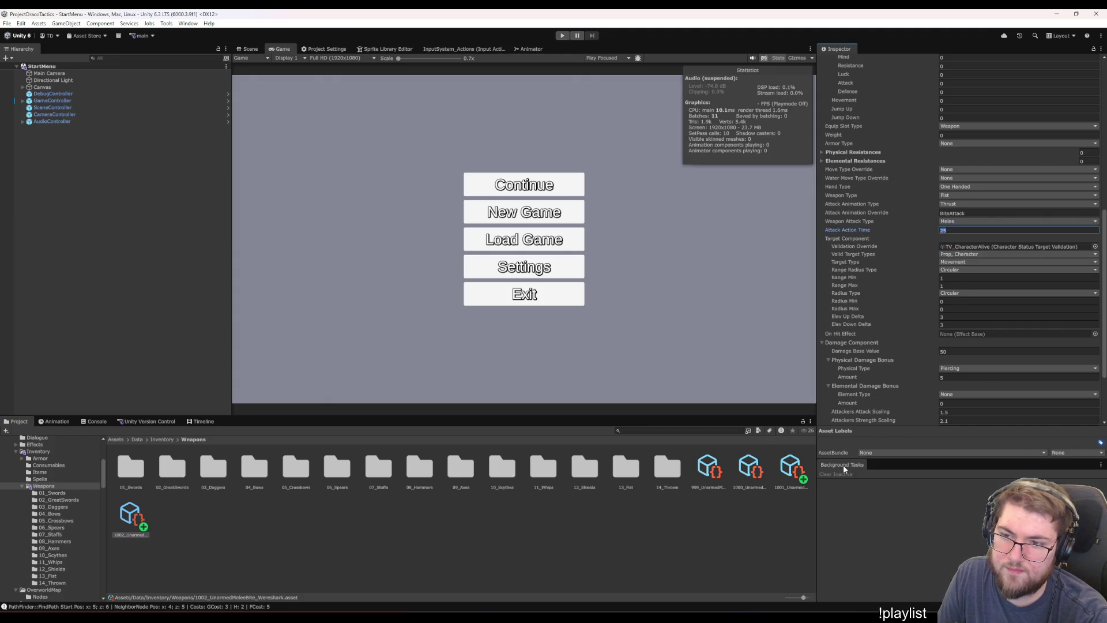
pyautogui.click(786, 472)
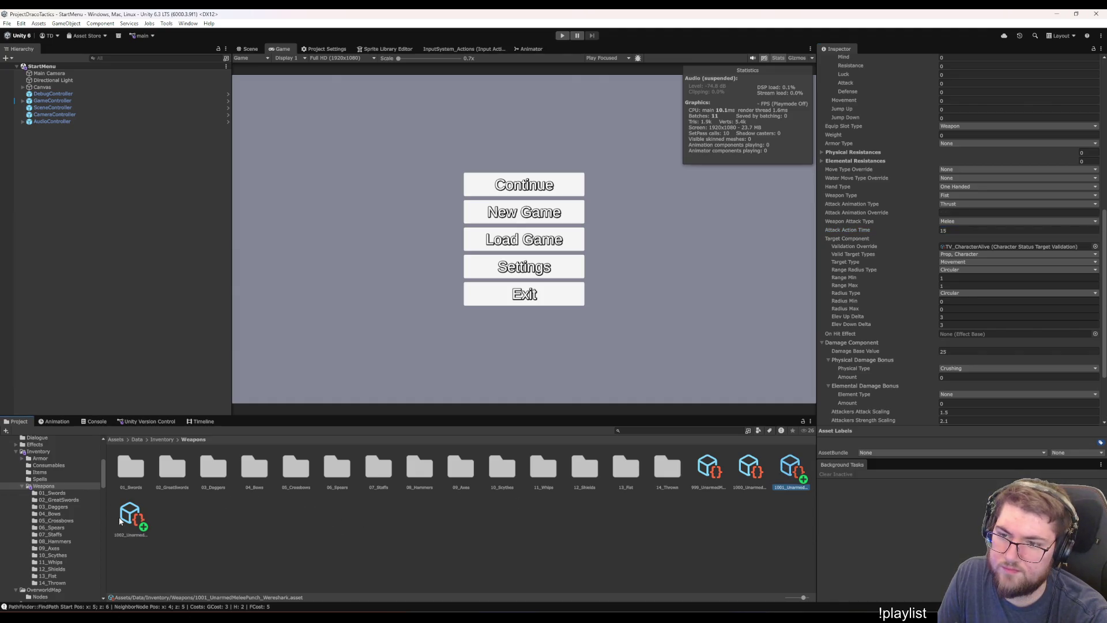
# Inspect the great sword weapon's stats for comparison
pyautogui.doubleClick(125, 472)
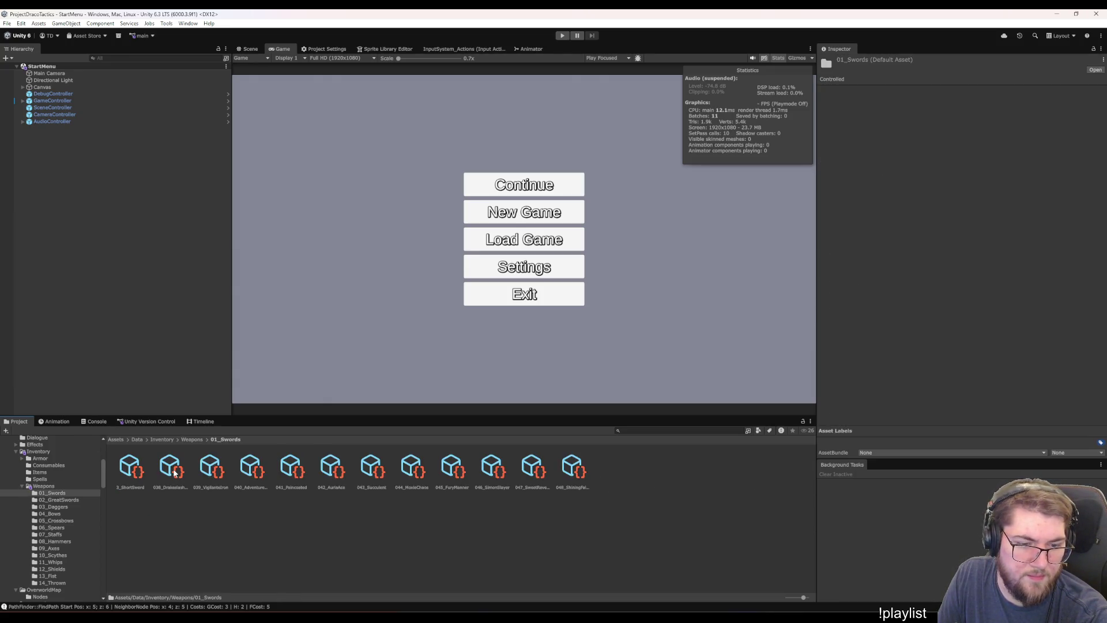
pyautogui.click(192, 440)
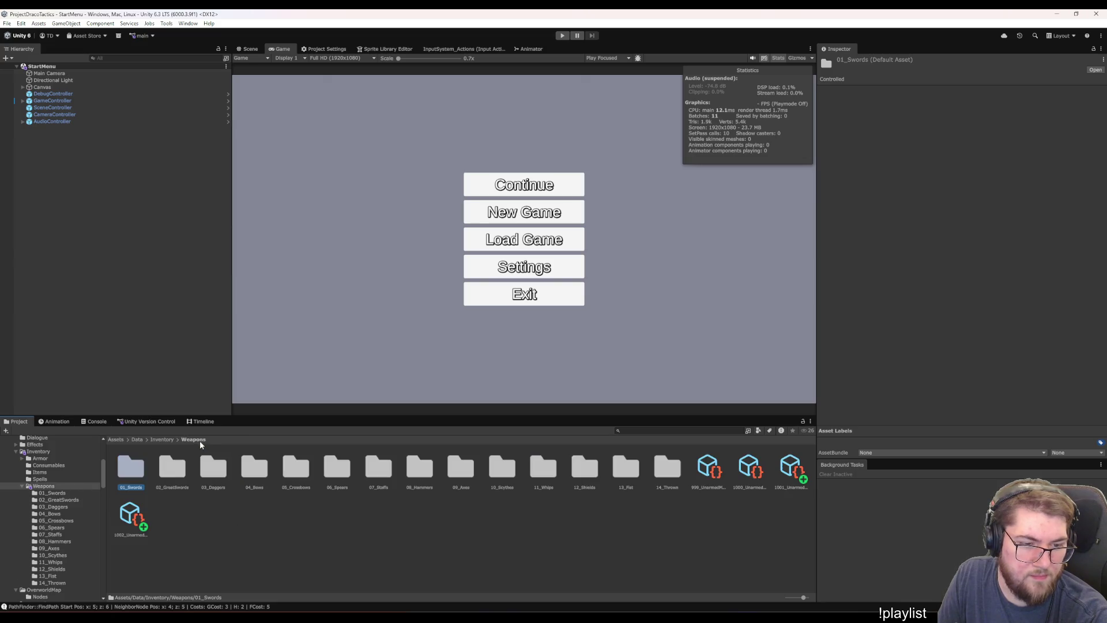
pyautogui.doubleClick(173, 468)
pyautogui.click(137, 466)
pyautogui.scroll(-10, 845, 317)
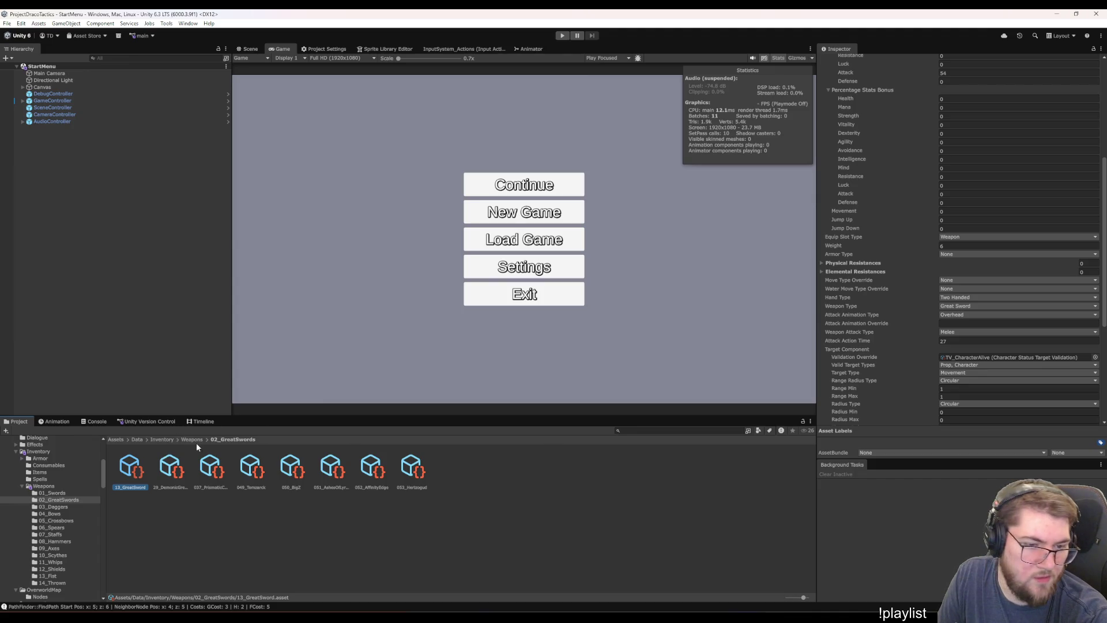
pyautogui.scroll(5, 902, 315)
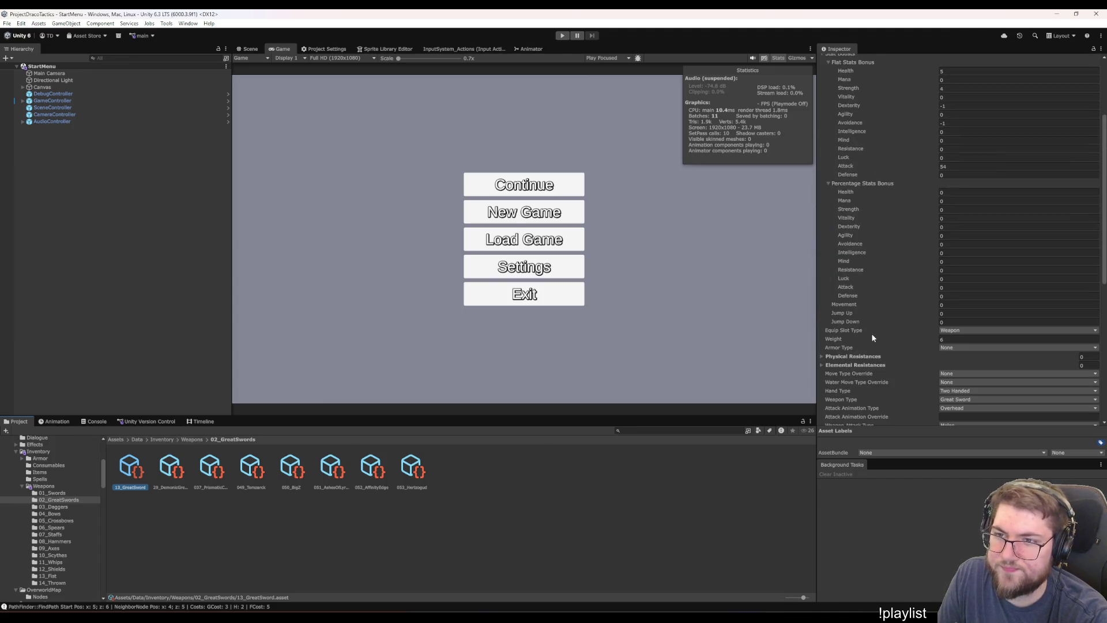
# Compare the bite attack's base damage against the punch attack's values
pyautogui.click(190, 439)
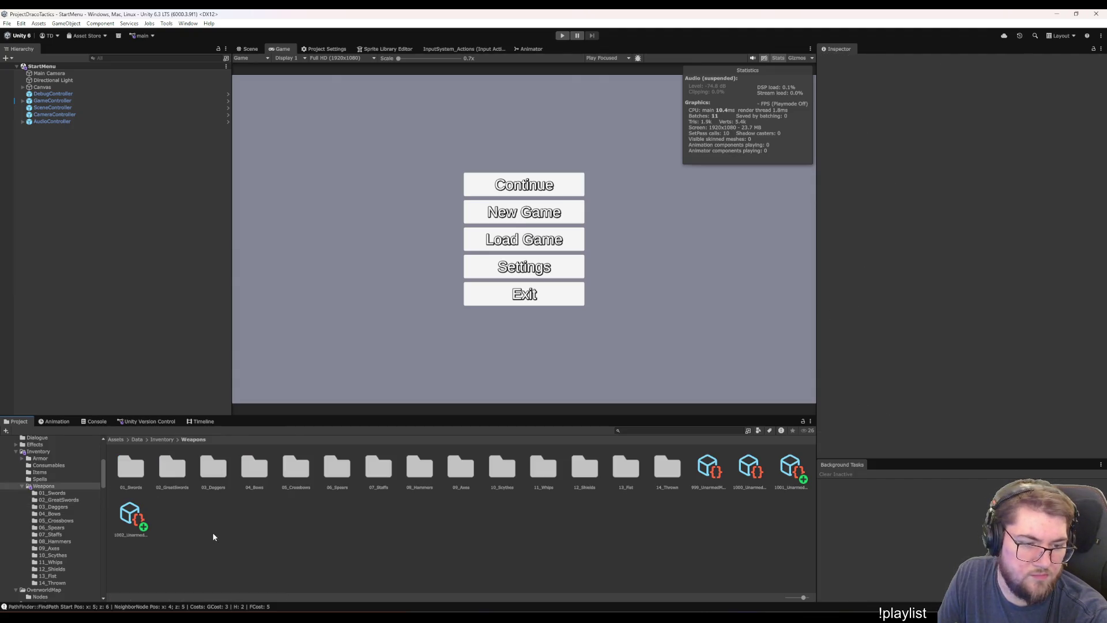
pyautogui.click(131, 513)
pyautogui.scroll(-10, 846, 281)
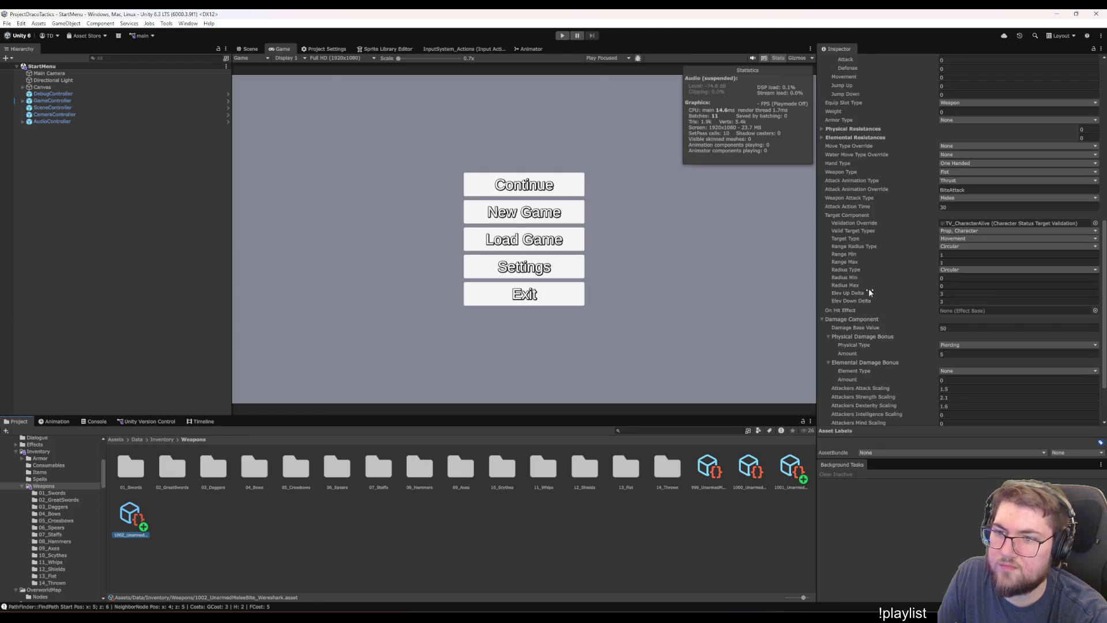
pyautogui.scroll(-2, 882, 282)
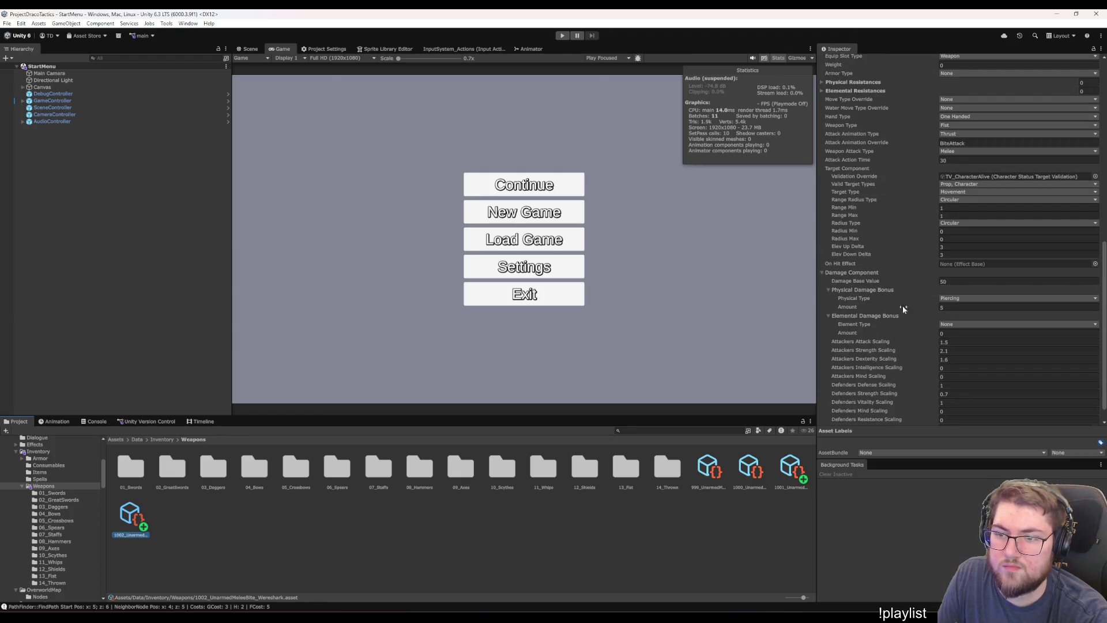
pyautogui.click(948, 283)
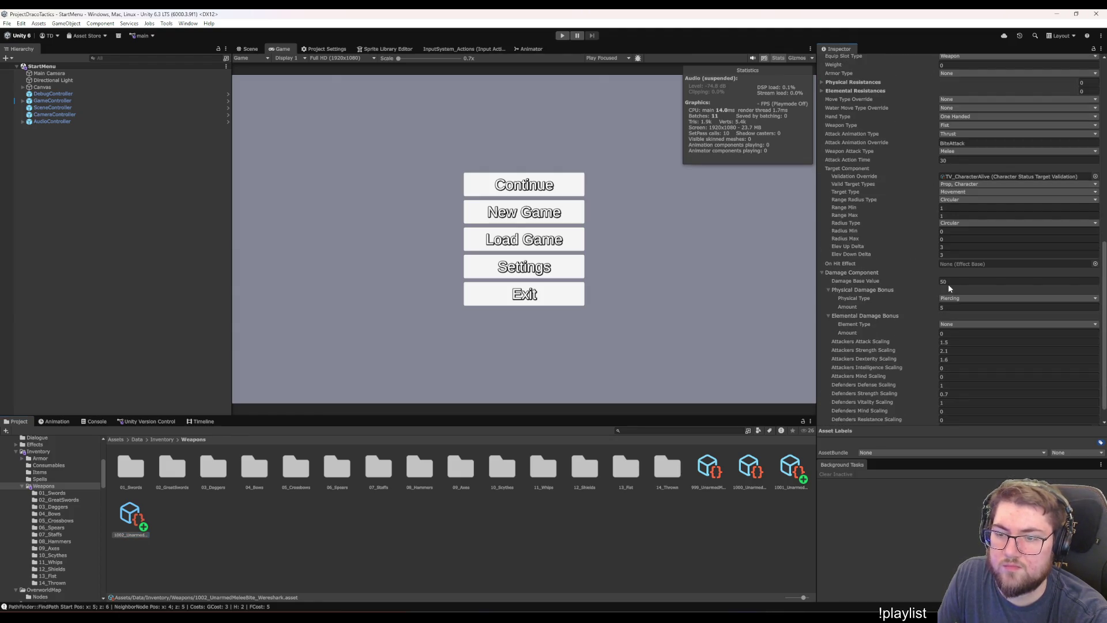
pyautogui.click(801, 477)
pyautogui.scroll(-2, 838, 357)
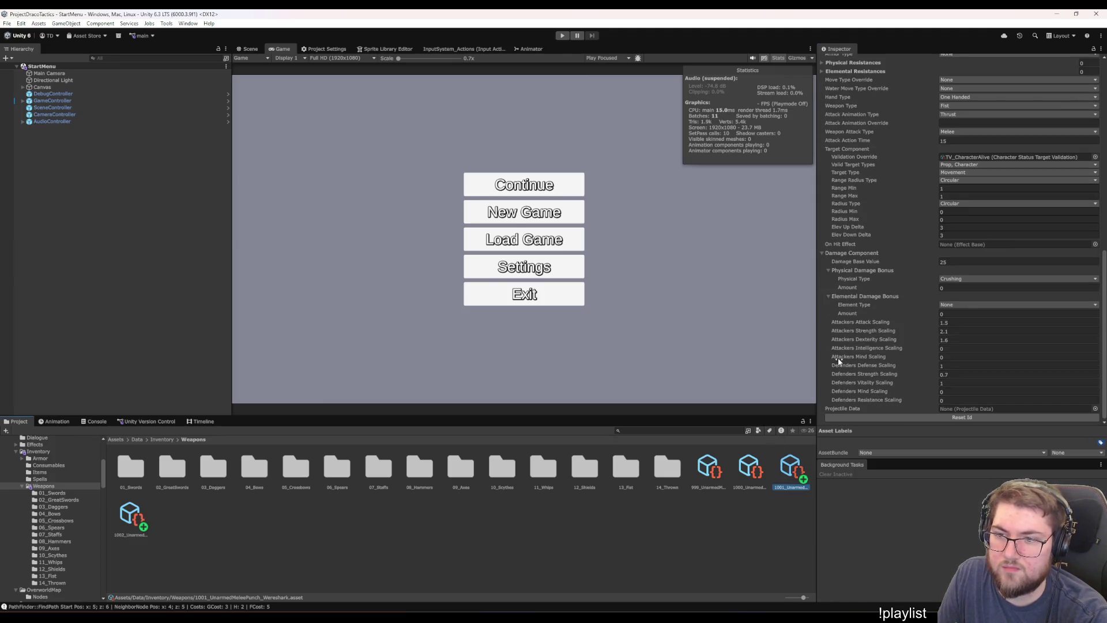
pyautogui.scroll(2, 853, 330)
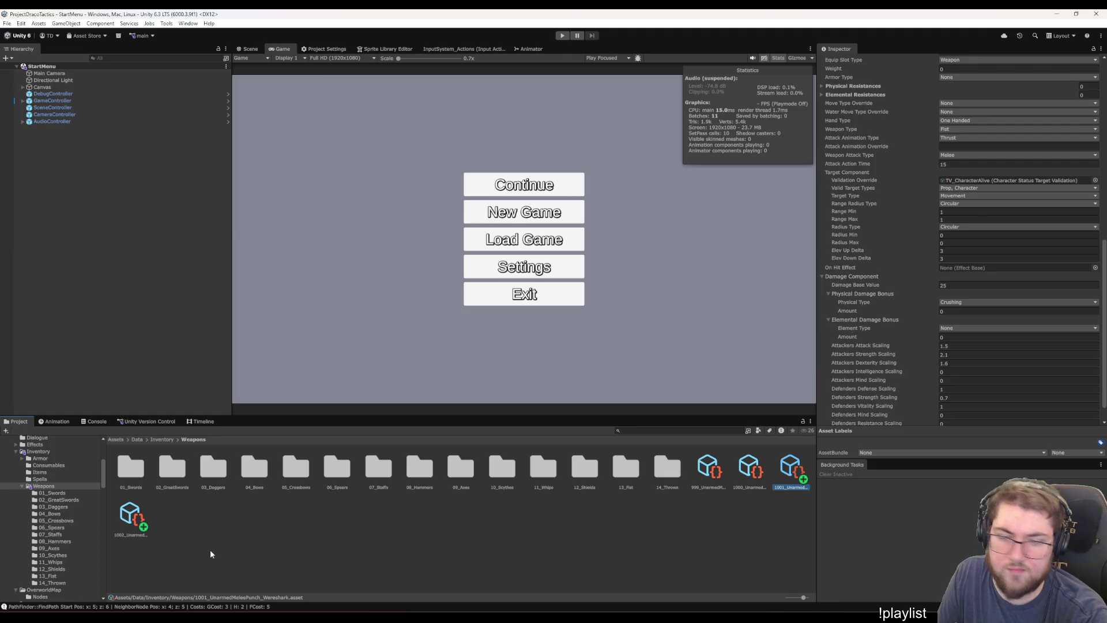
# Recheck the bite and punch action times, clear the selection, and enter play mode
pyautogui.click(121, 522)
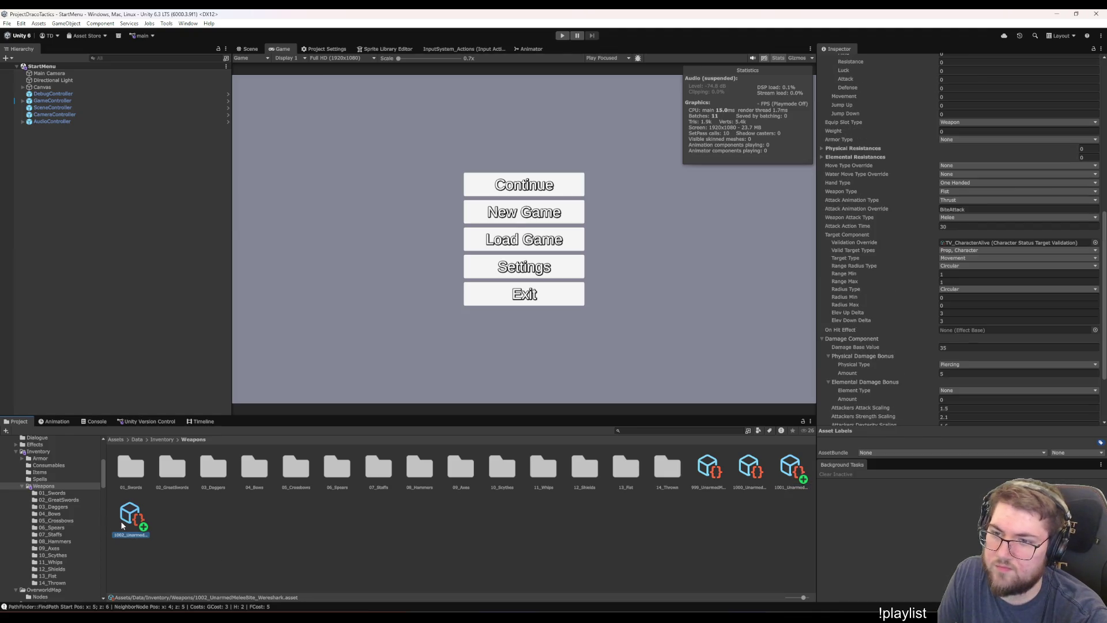
pyautogui.click(793, 475)
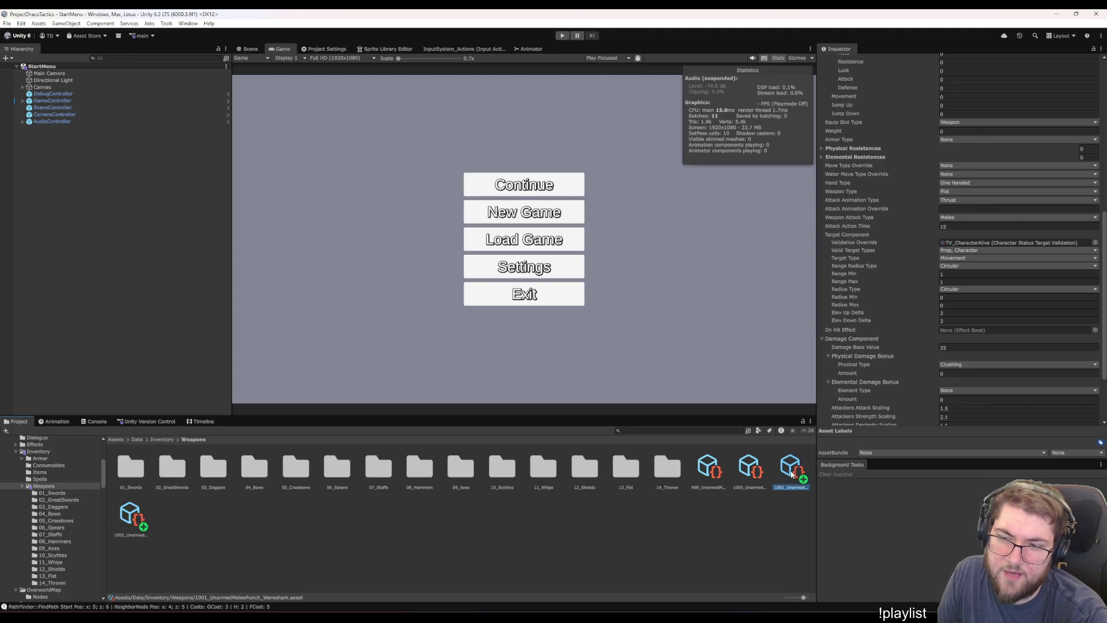
pyautogui.click(142, 519)
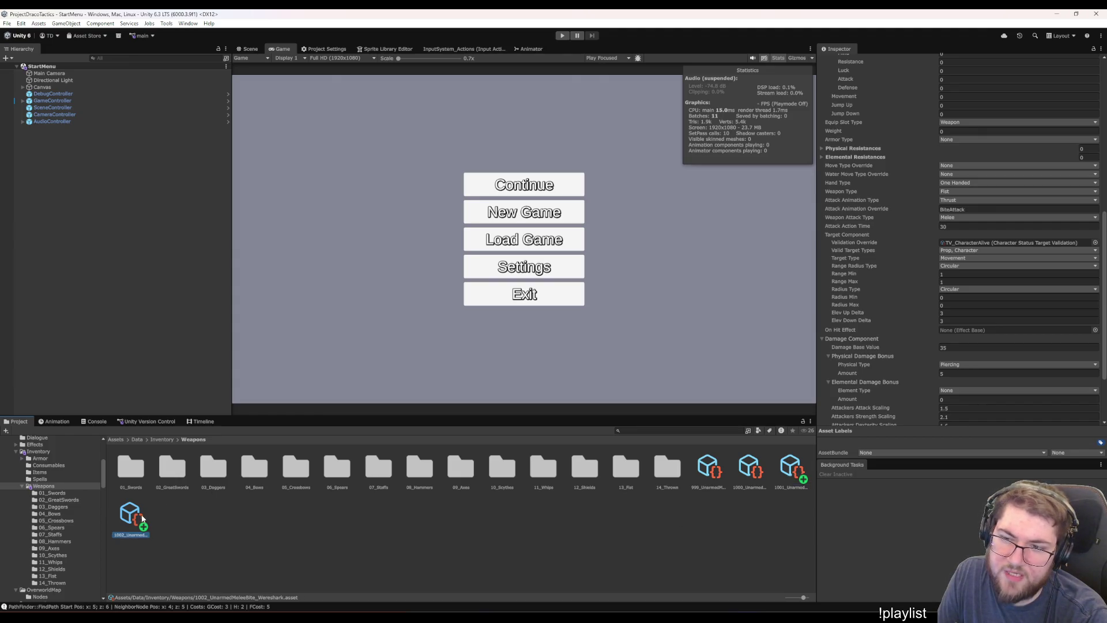
pyautogui.click(948, 227)
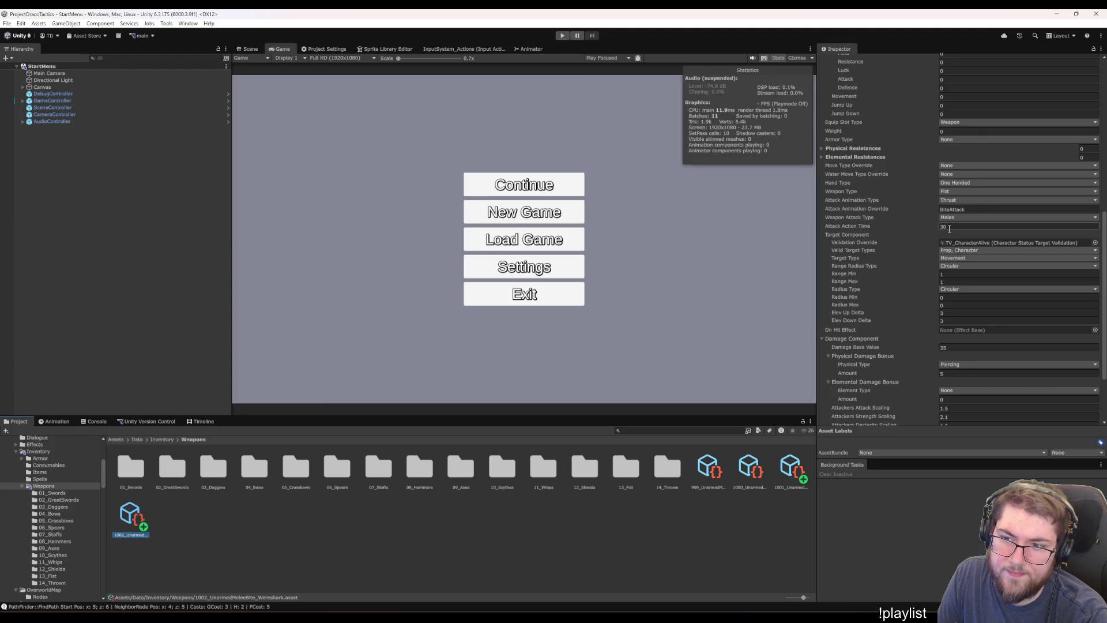
pyautogui.write('20')
pyautogui.click(782, 468)
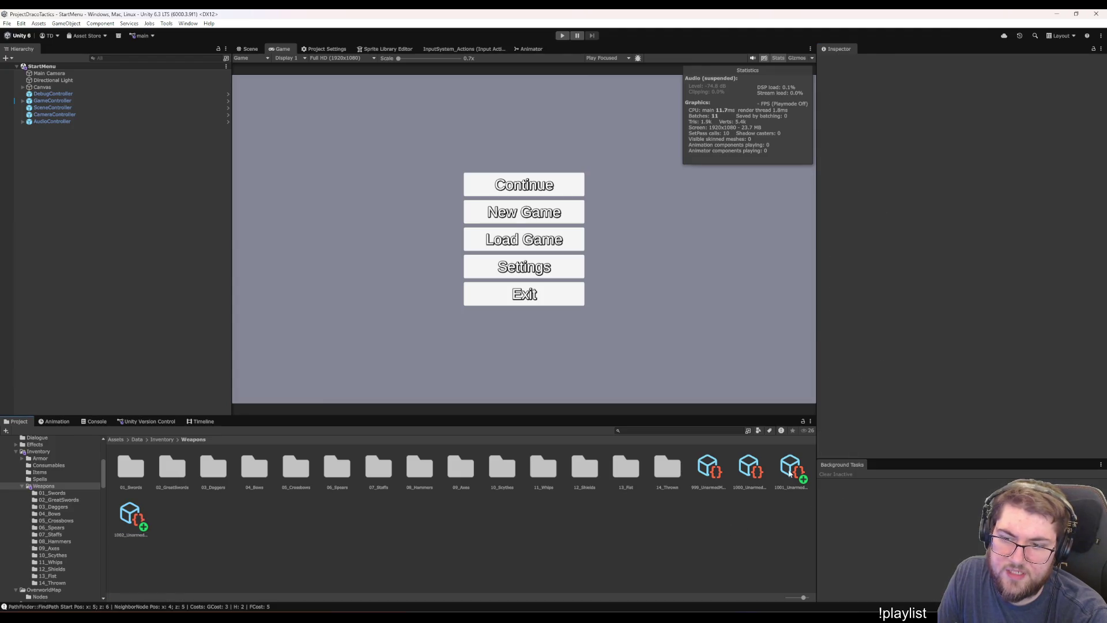
pyautogui.scroll(-10, 883, 358)
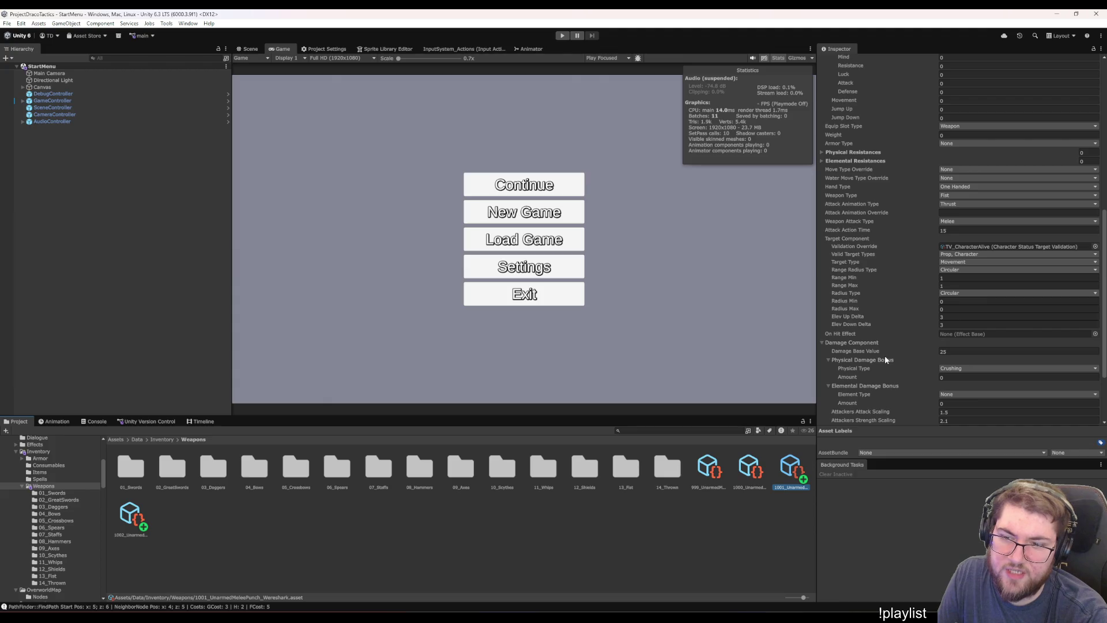
pyautogui.click(233, 519)
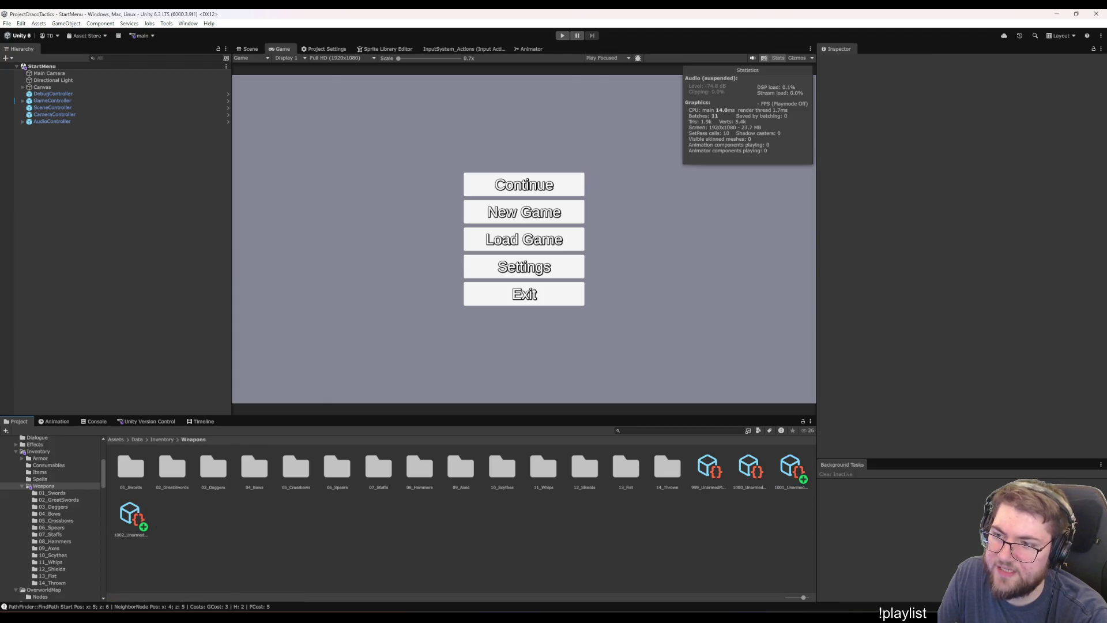
pyautogui.click(562, 35)
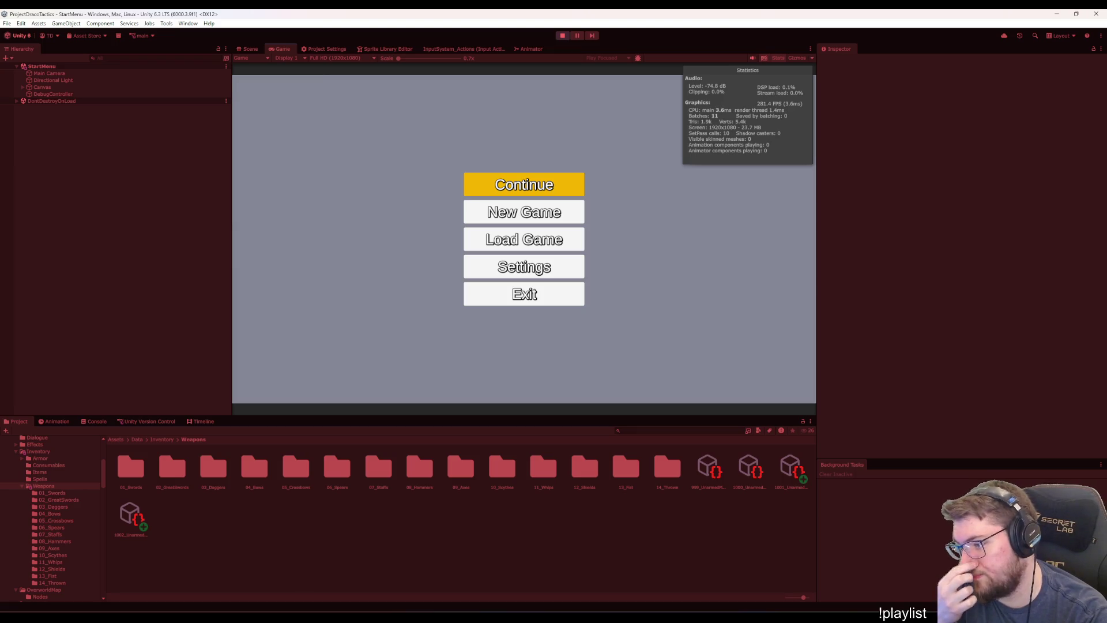
# Review the punch and bite assets, noting the bite's Piercing damage and BiteAttack animation override
pyautogui.click(739, 321)
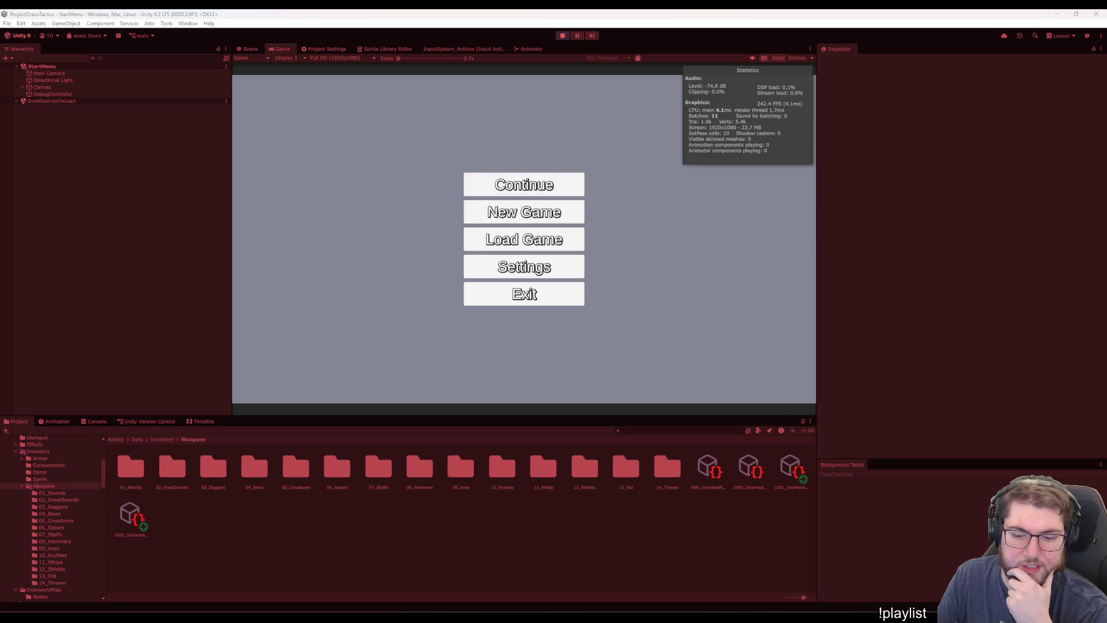
pyautogui.click(788, 484)
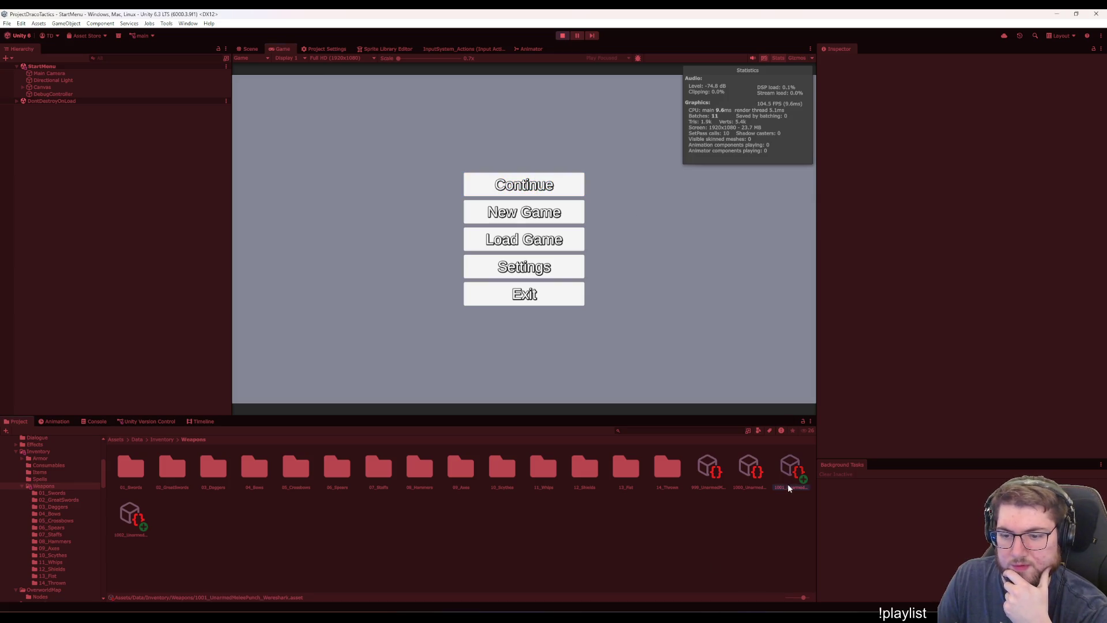
pyautogui.scroll(-5, 882, 378)
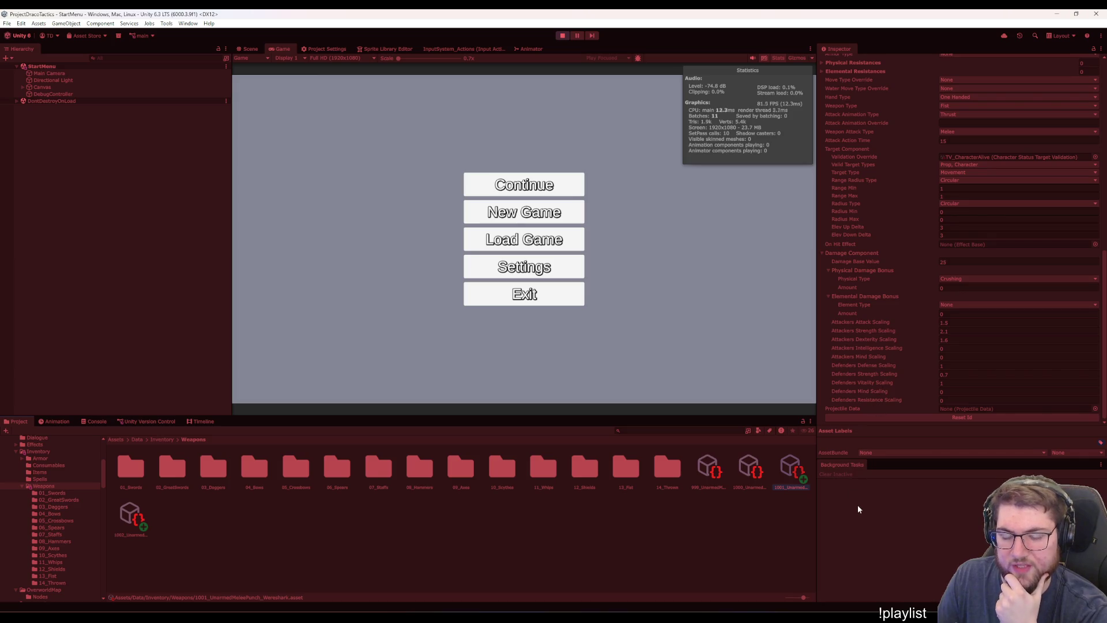
pyautogui.click(120, 522)
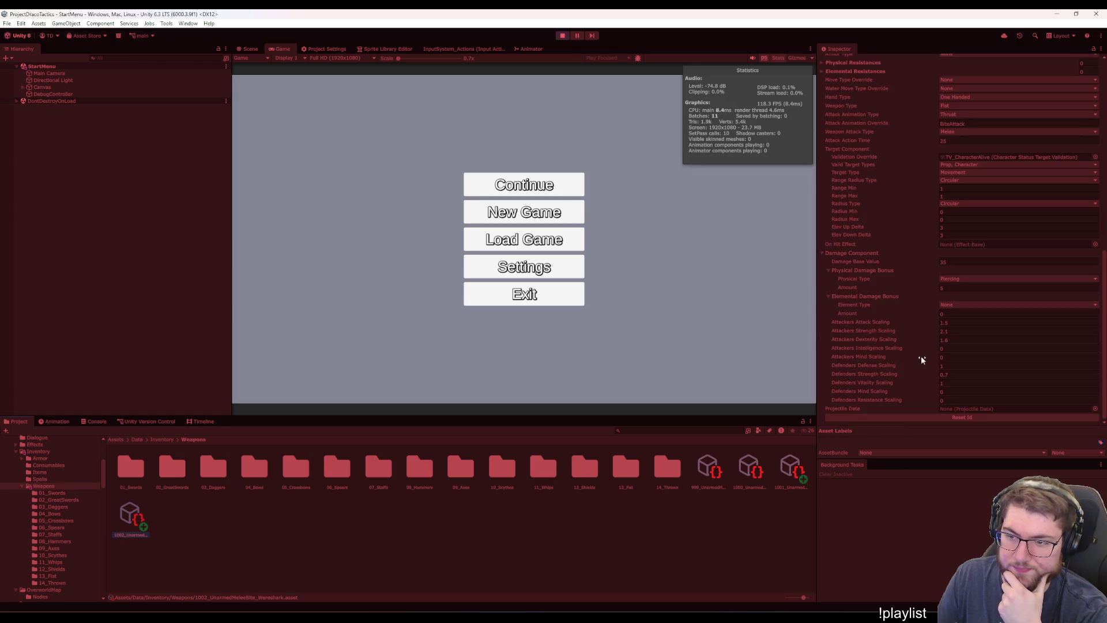
pyautogui.scroll(3, 893, 388)
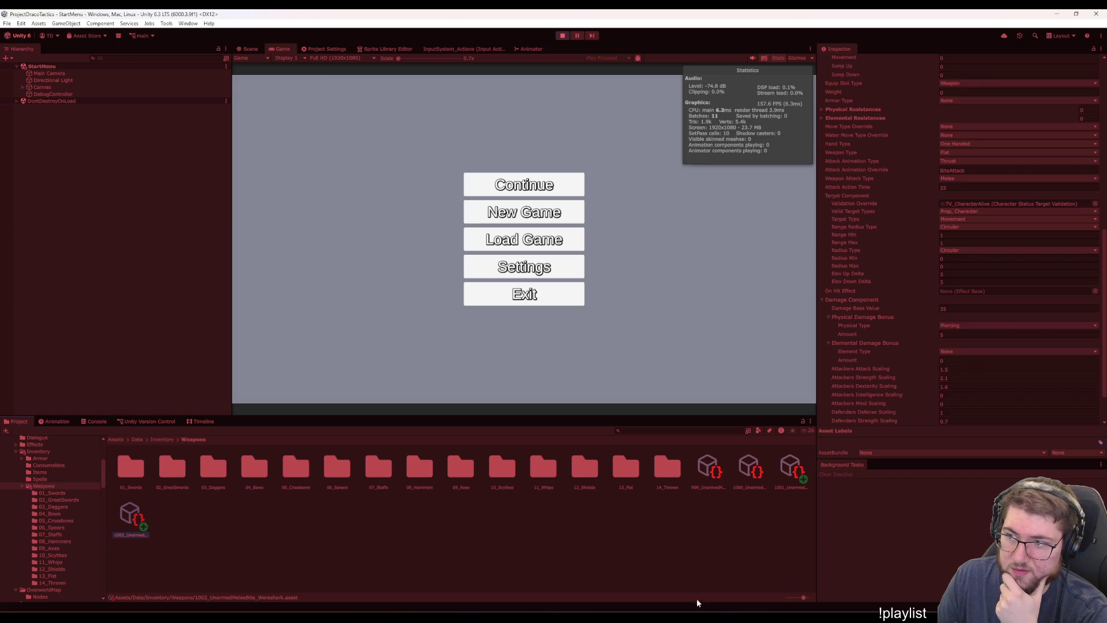
# Continue into the overworld, travel to Bigcitysland and start a Training battle
pyautogui.click(572, 186)
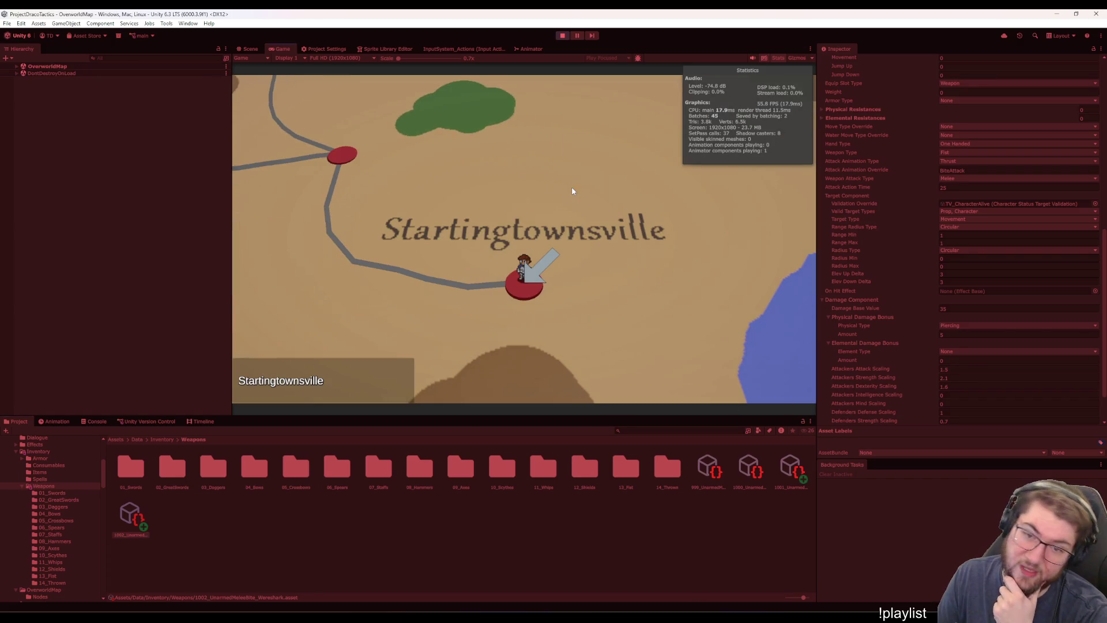
pyautogui.press('w')
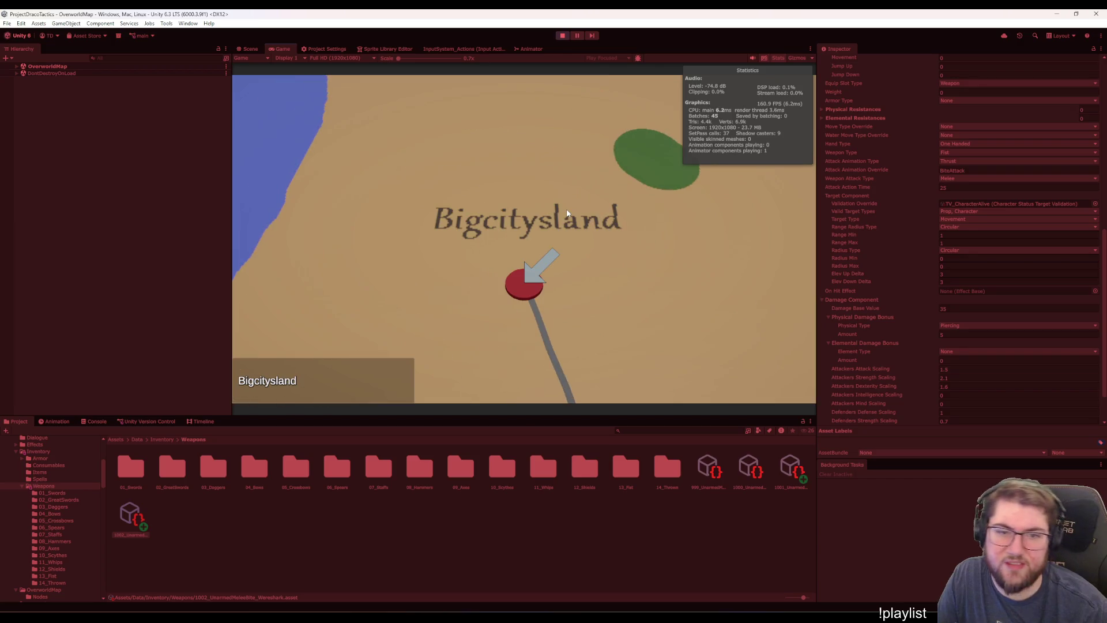
pyautogui.press('s')
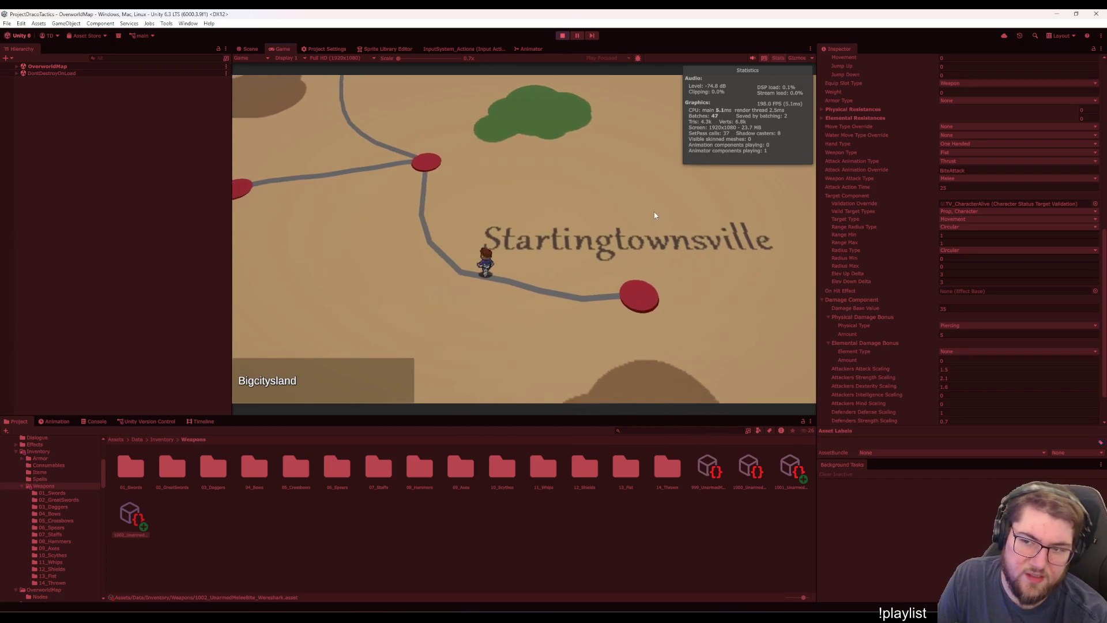
pyautogui.press('w')
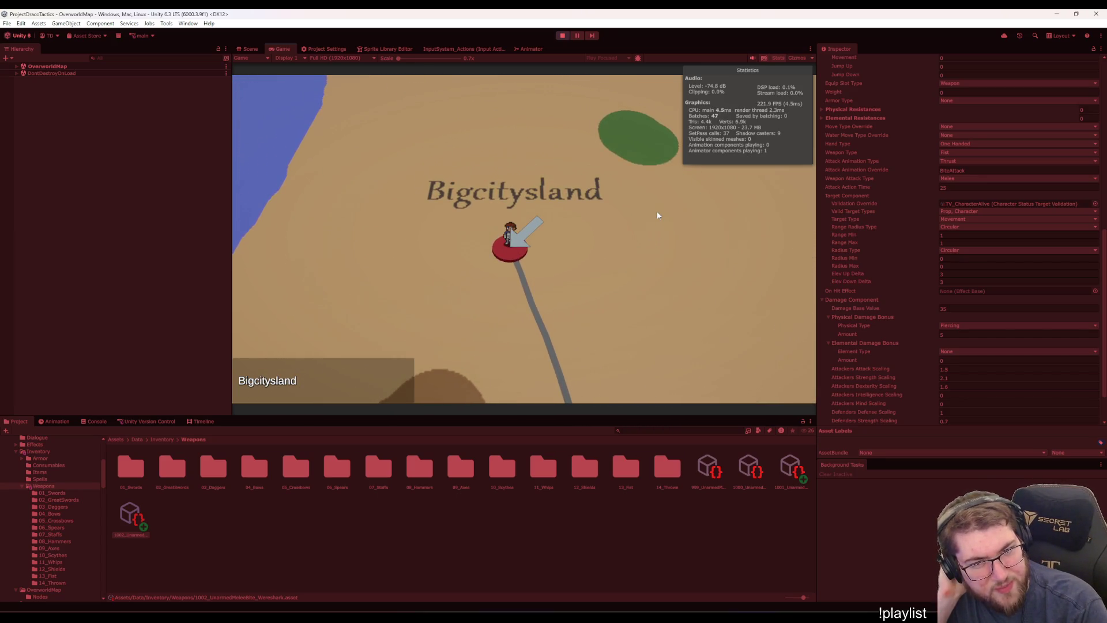
pyautogui.click(657, 214)
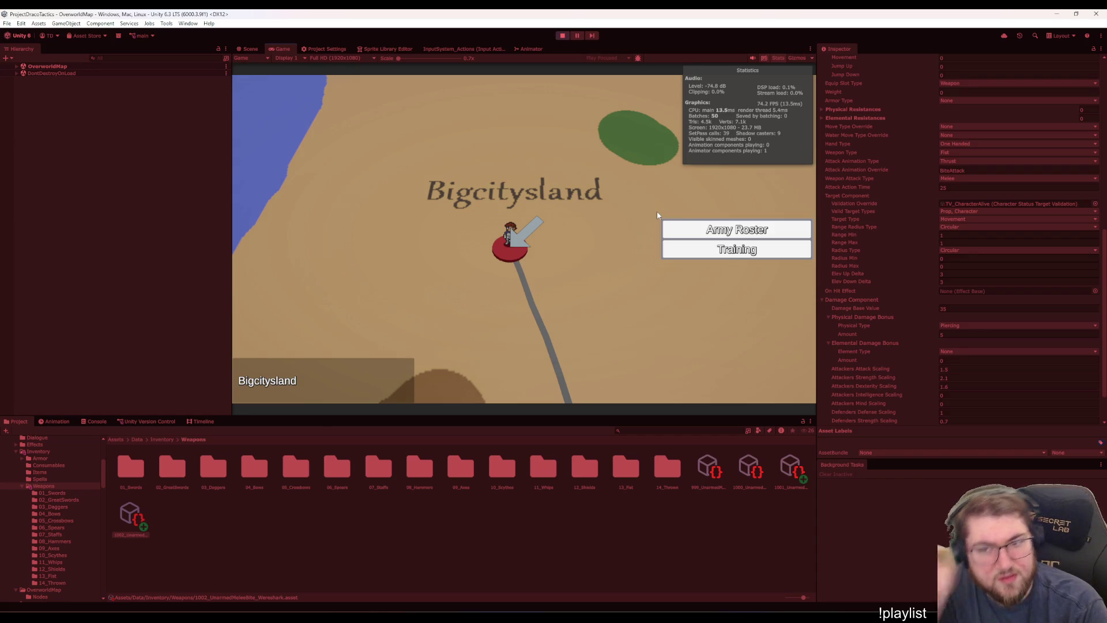
pyautogui.click(695, 248)
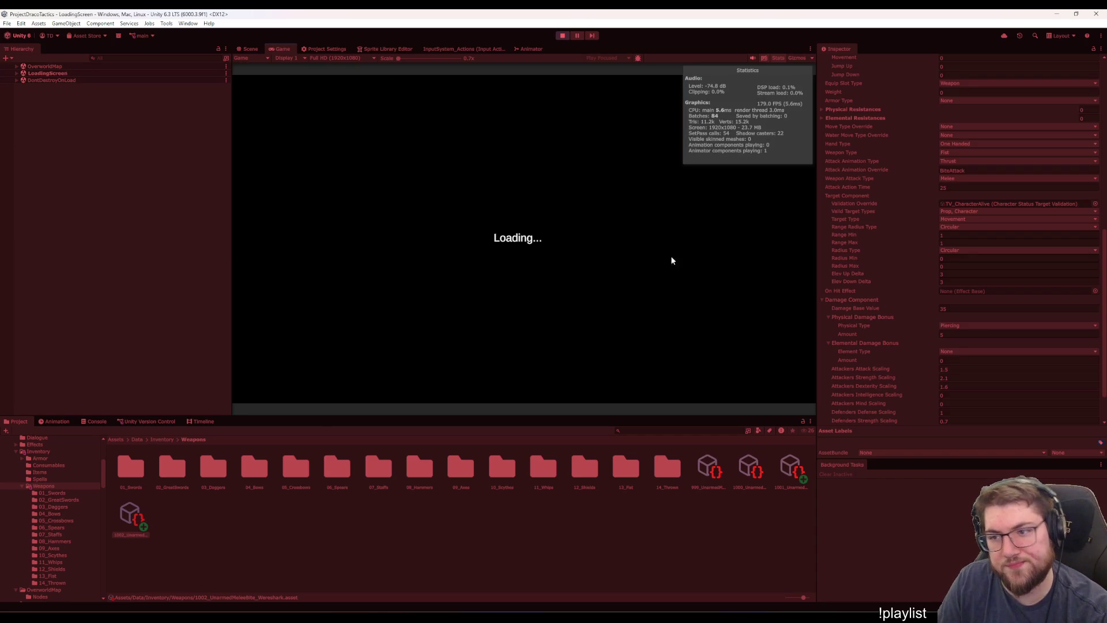
# Glance at the punch and bite data, place Tim on the board and start the battle
pyautogui.click(791, 472)
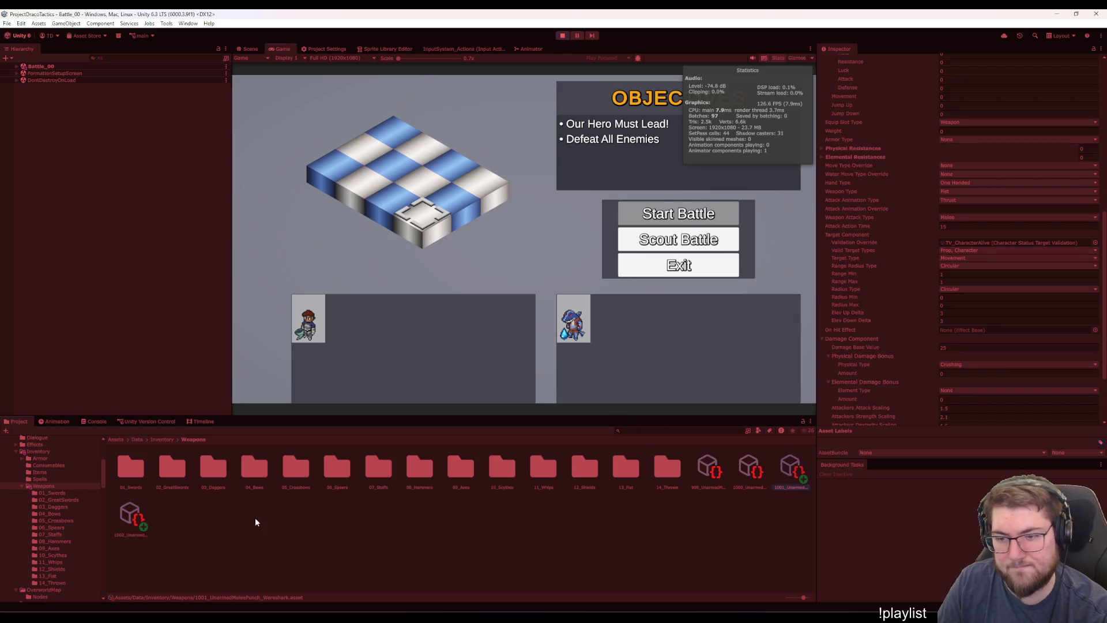
pyautogui.click(130, 511)
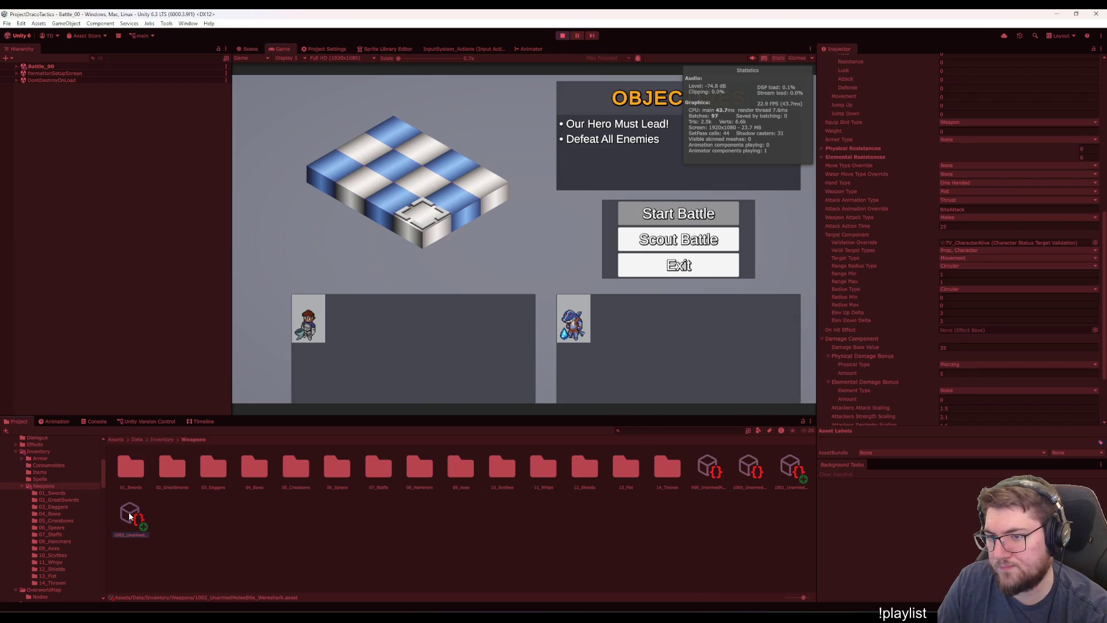
pyautogui.click(393, 196)
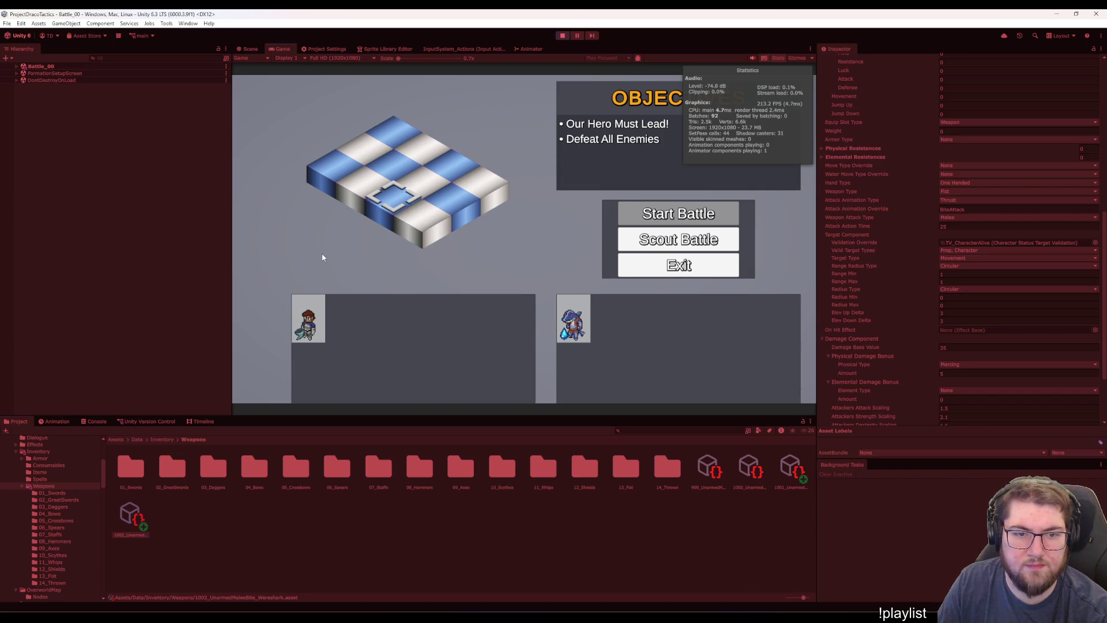
pyautogui.click(628, 212)
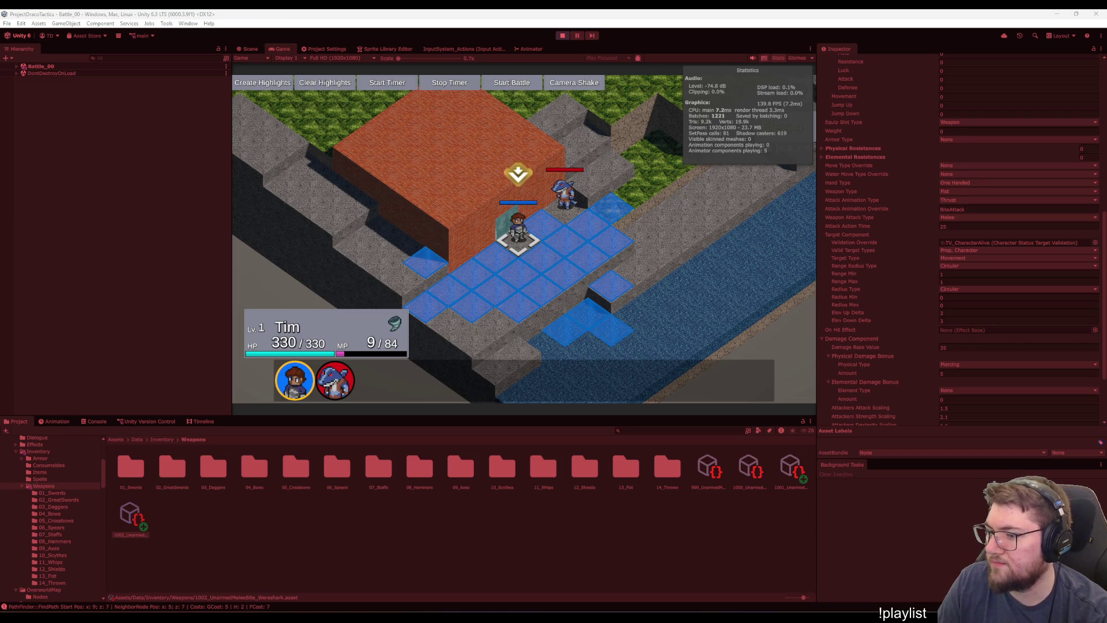
# End Tim's turn in the running Battle_00 so the Wereshark takes its turn
pyautogui.hotkey('alt', 'Tab')
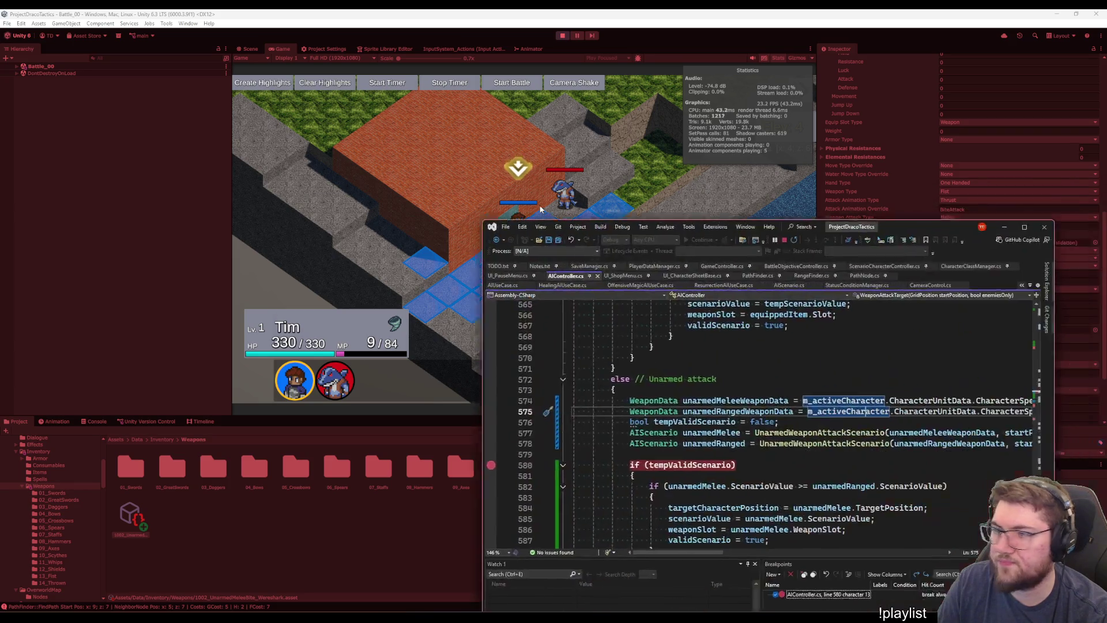
pyautogui.hotkey('alt', 'Tab')
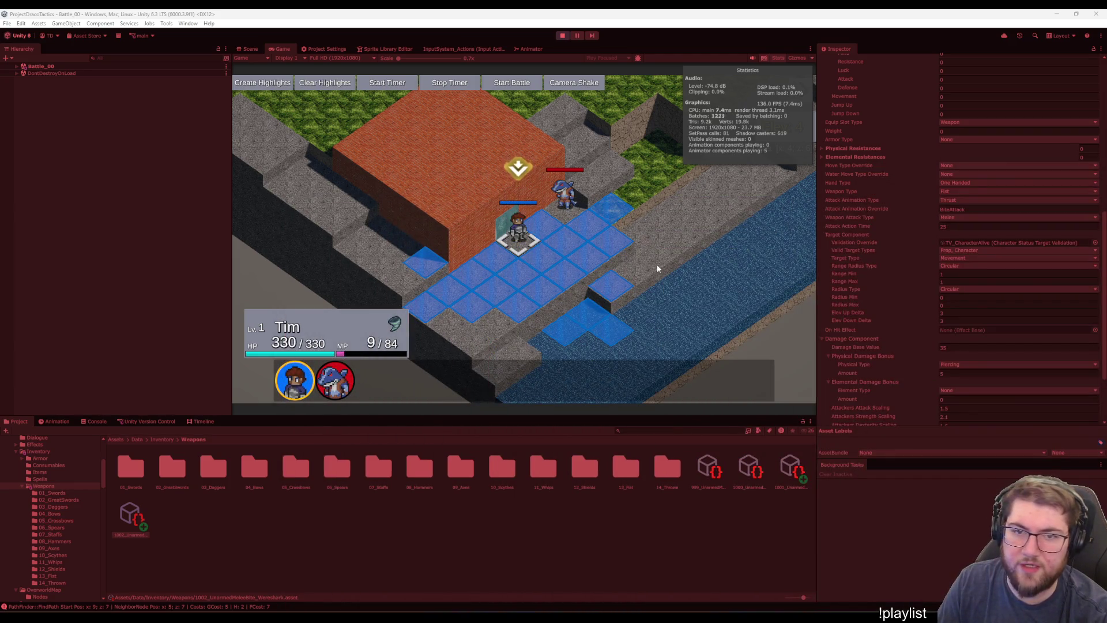
pyautogui.click(503, 245)
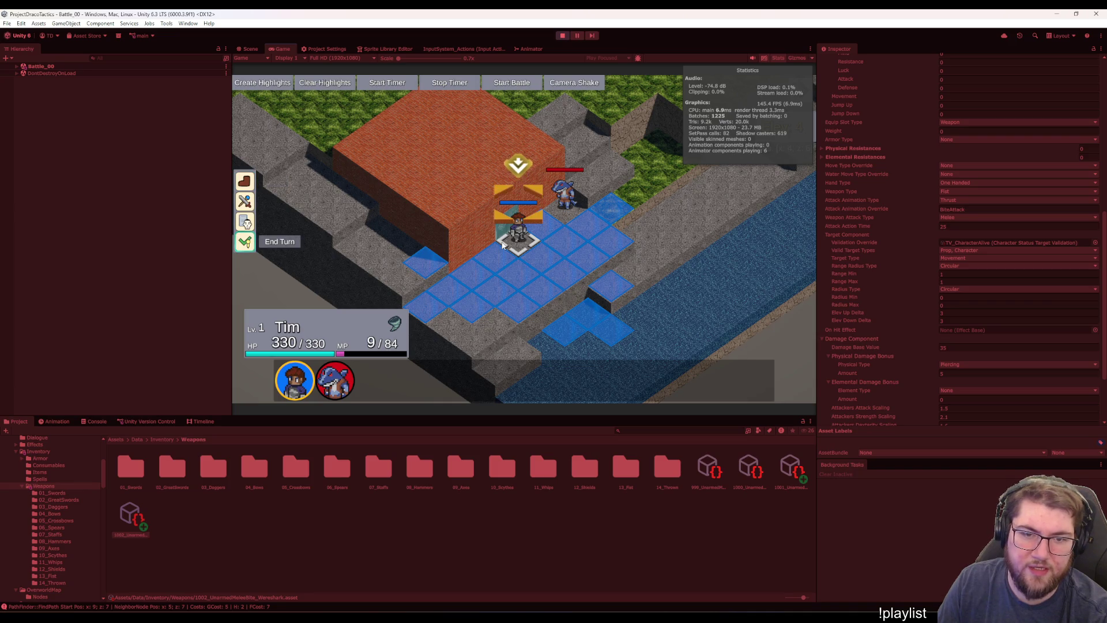
pyautogui.click(245, 242)
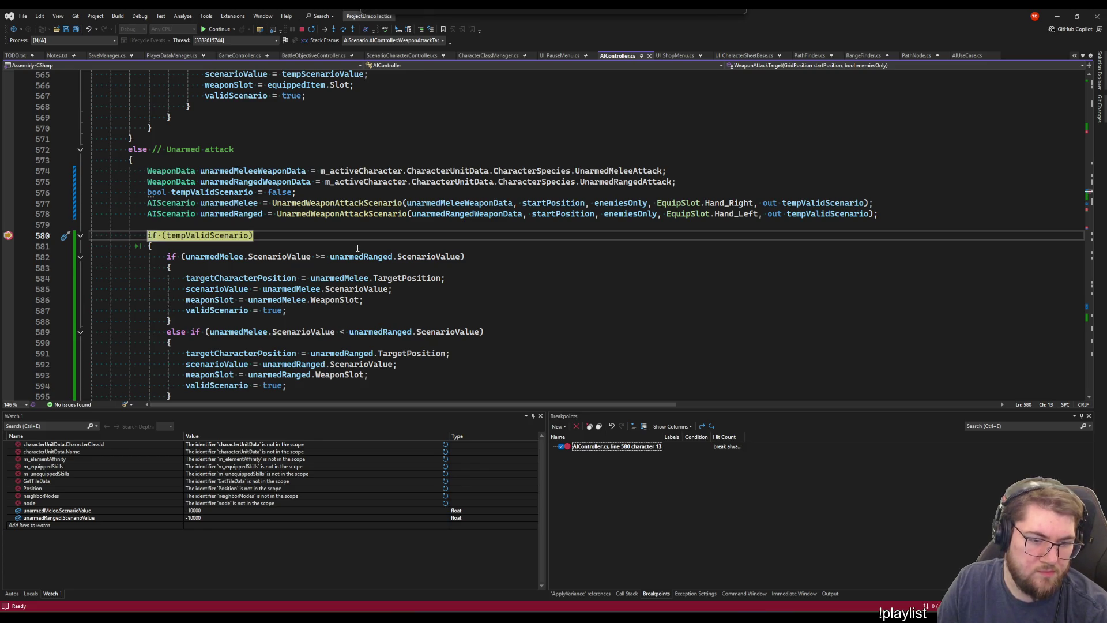
# Continue past the line 580 breakpoint three times until Tim stands at 291/330 HP, 26/84 MP
pyautogui.press('F5')
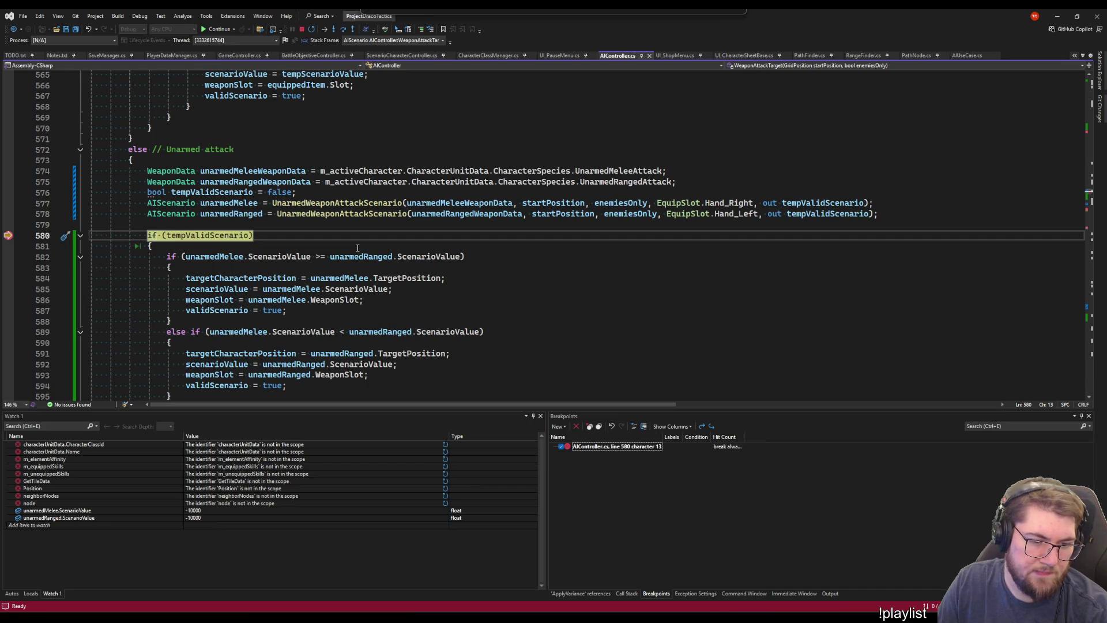
pyautogui.press('F5')
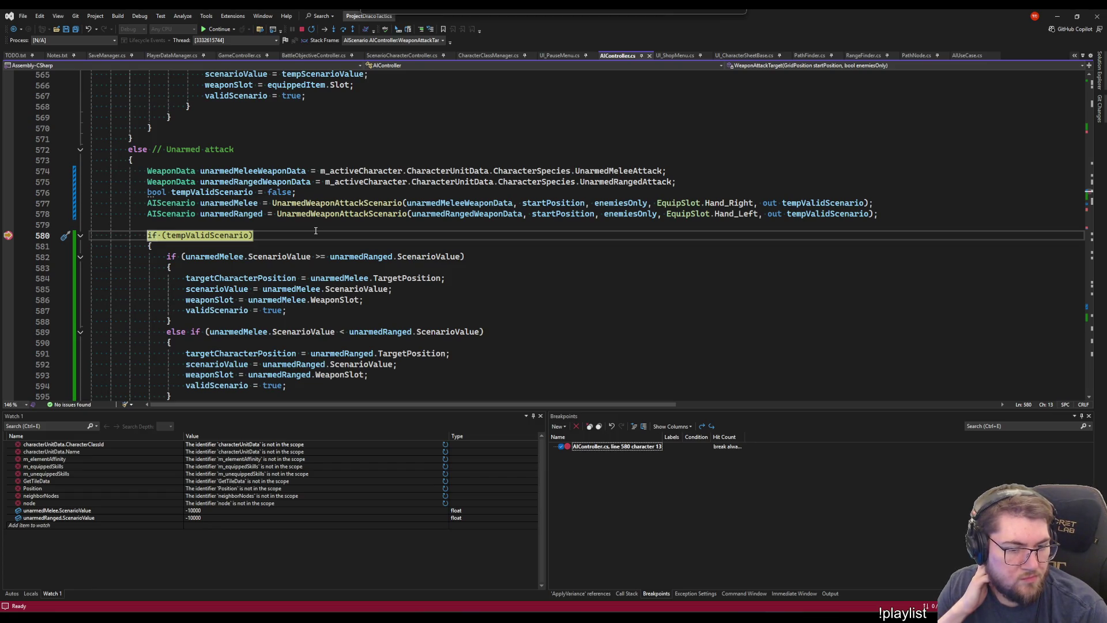
pyautogui.press('F5')
pyautogui.press('F5')
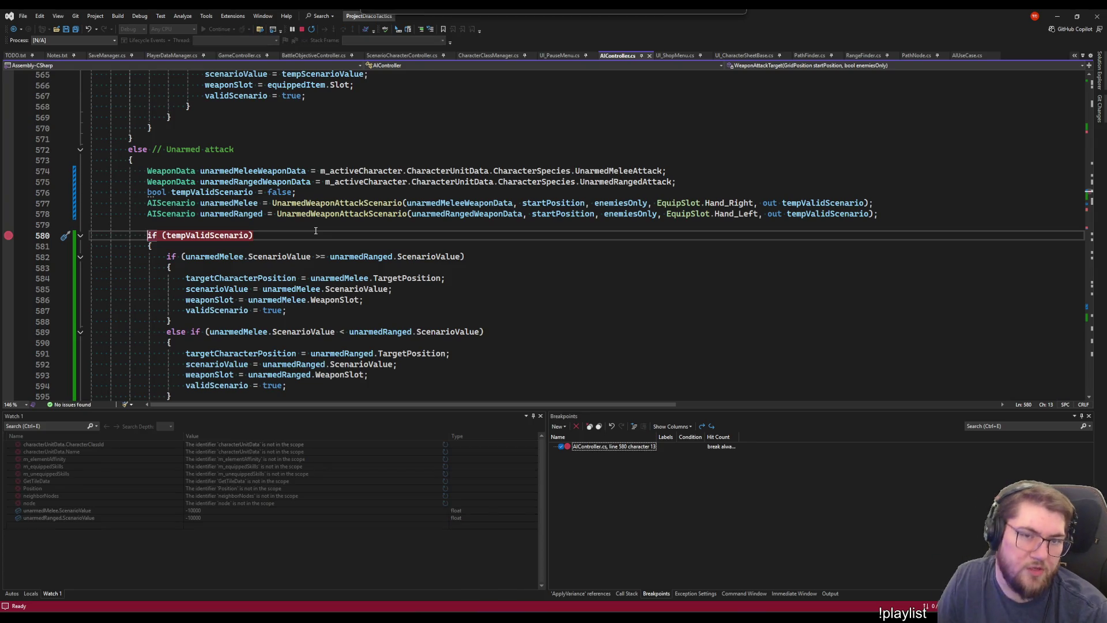
pyautogui.hotkey('alt', 'Tab')
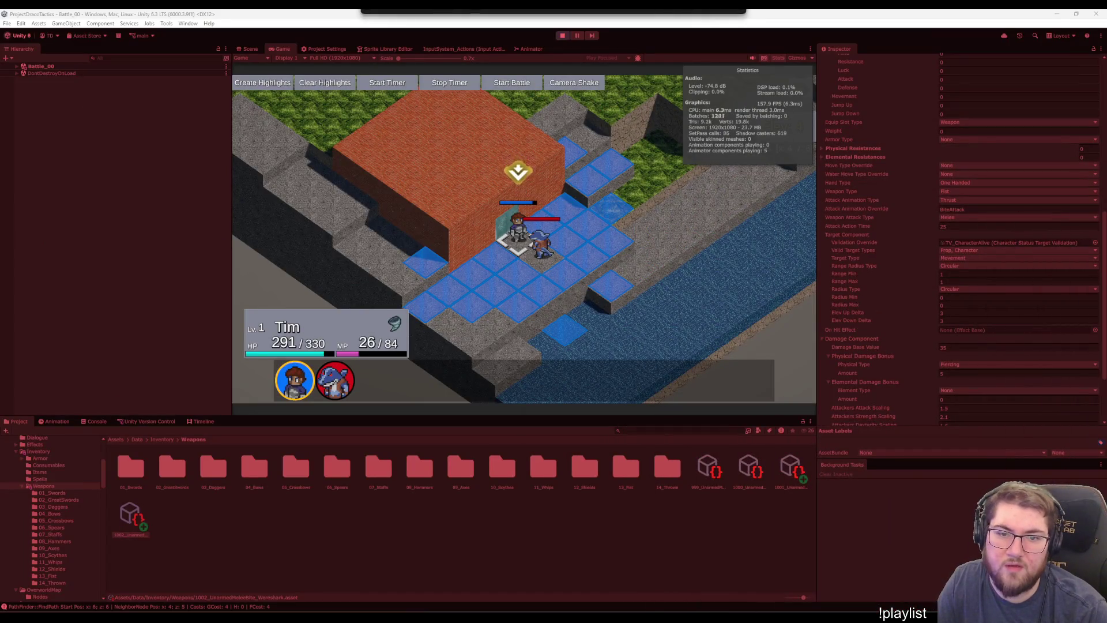
pyautogui.click(484, 235)
pyautogui.press('Escape')
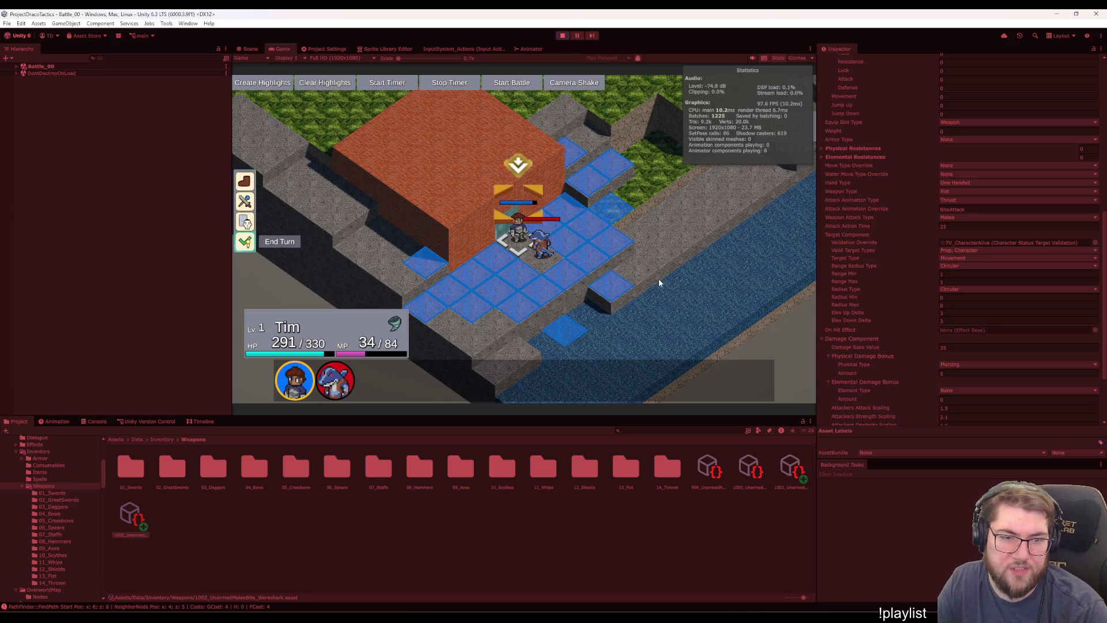
pyautogui.press('Escape')
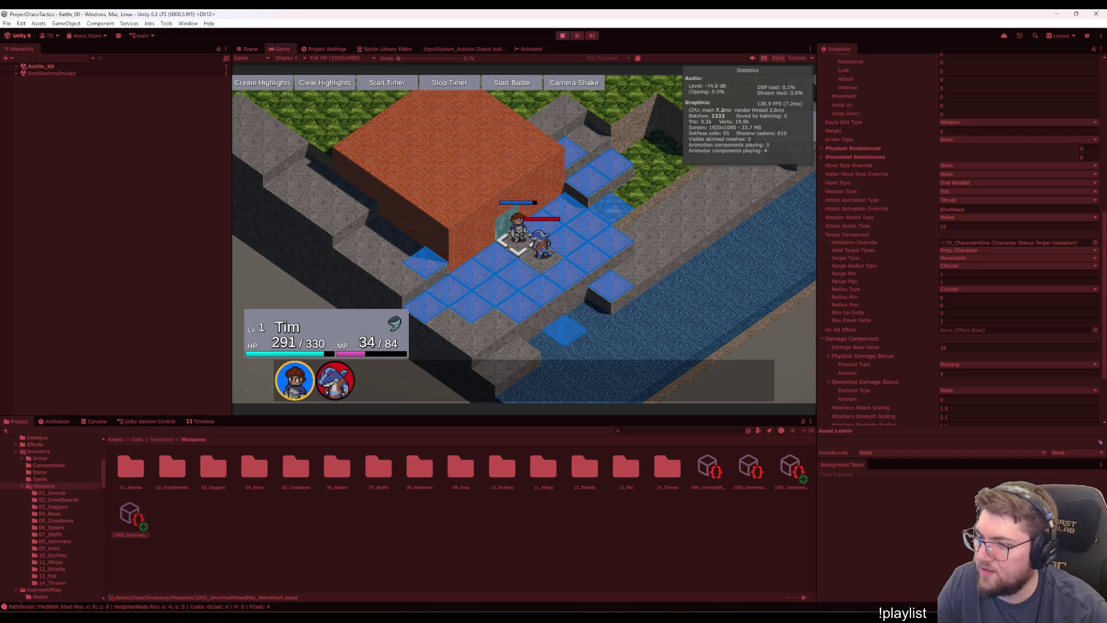
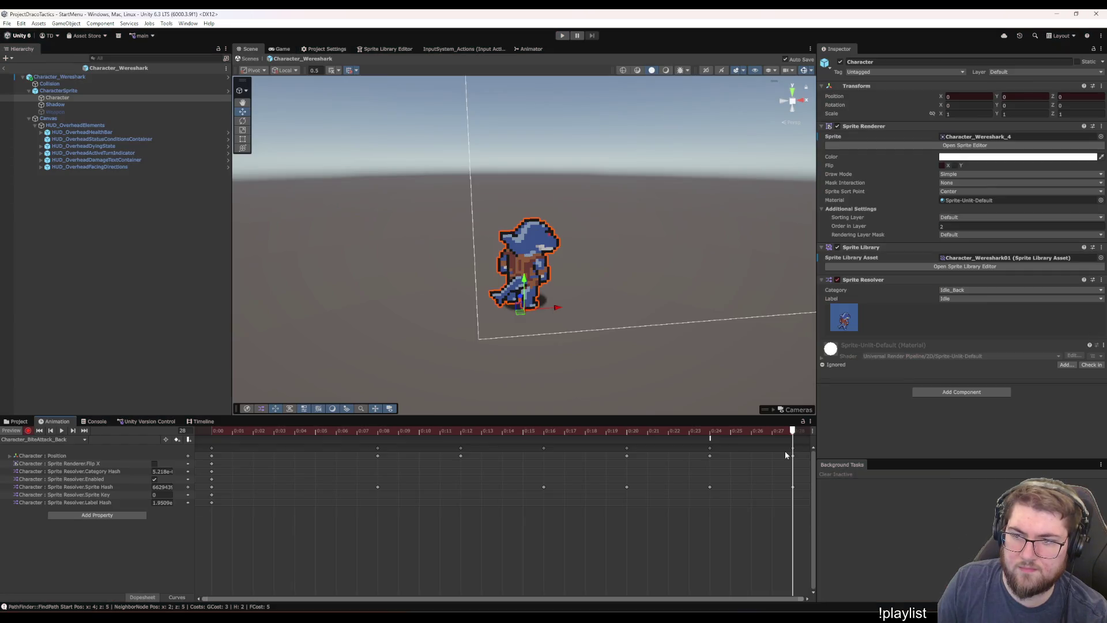
# Scrub the bite attack, then load and scrub the Left and Right bite clips, Right to frame 15
pyautogui.moveTo(785, 455)
pyautogui.mouseDown()
pyautogui.moveTo(705, 462)
pyautogui.moveTo(189, 441)
pyautogui.moveTo(789, 449)
pyautogui.moveTo(208, 447)
pyautogui.moveTo(781, 452)
pyautogui.moveTo(358, 462)
pyautogui.moveTo(161, 449)
pyautogui.moveTo(647, 469)
pyautogui.moveTo(794, 456)
pyautogui.moveTo(210, 455)
pyautogui.moveTo(750, 456)
pyautogui.moveTo(9, 472)
pyautogui.mouseUp()
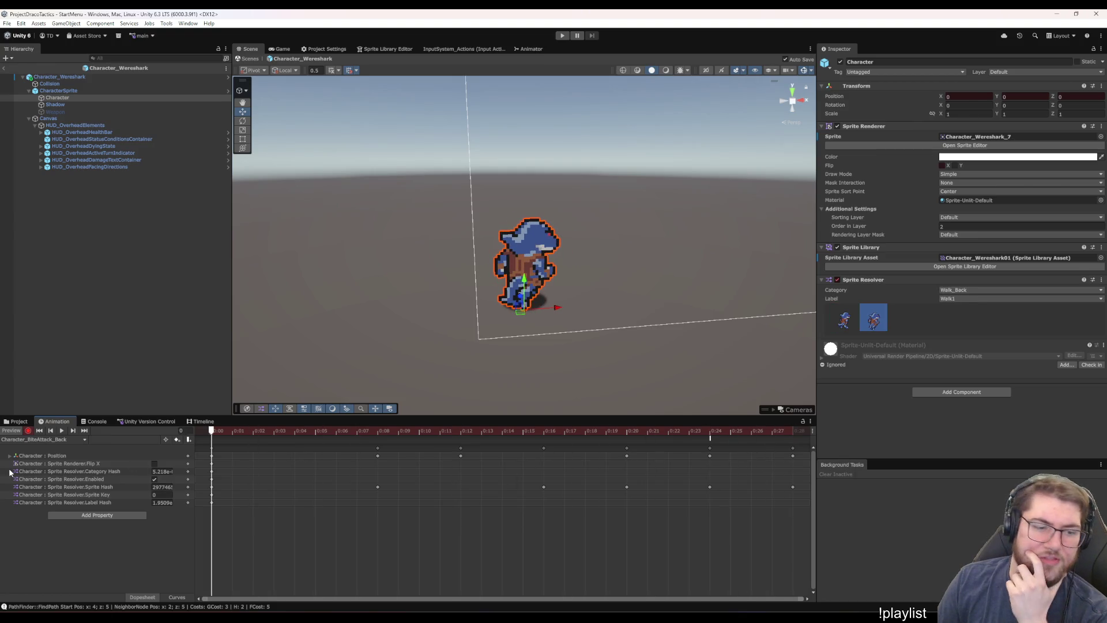
pyautogui.click(35, 439)
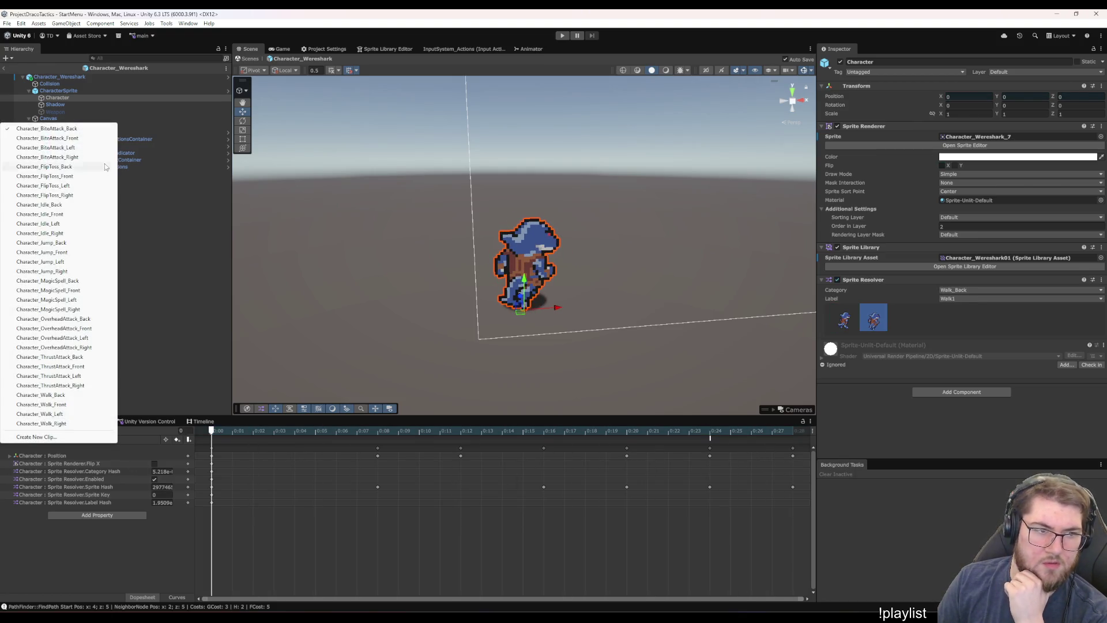
pyautogui.click(71, 149)
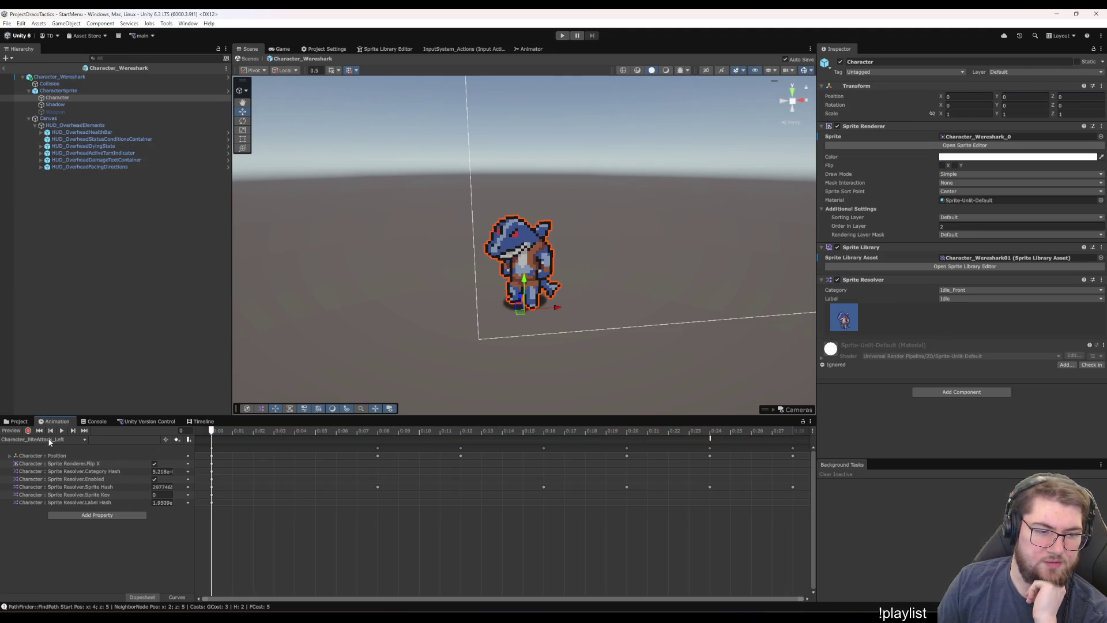
pyautogui.moveTo(212, 433)
pyautogui.mouseDown()
pyautogui.moveTo(808, 458)
pyautogui.moveTo(43, 411)
pyautogui.mouseUp()
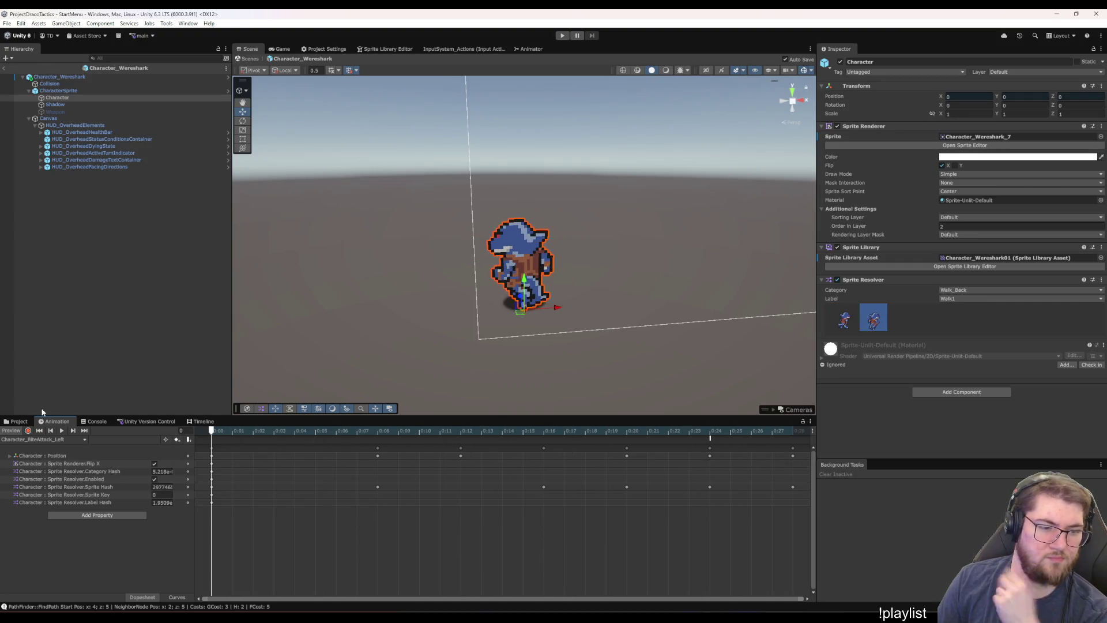
pyautogui.click(51, 439)
pyautogui.click(66, 158)
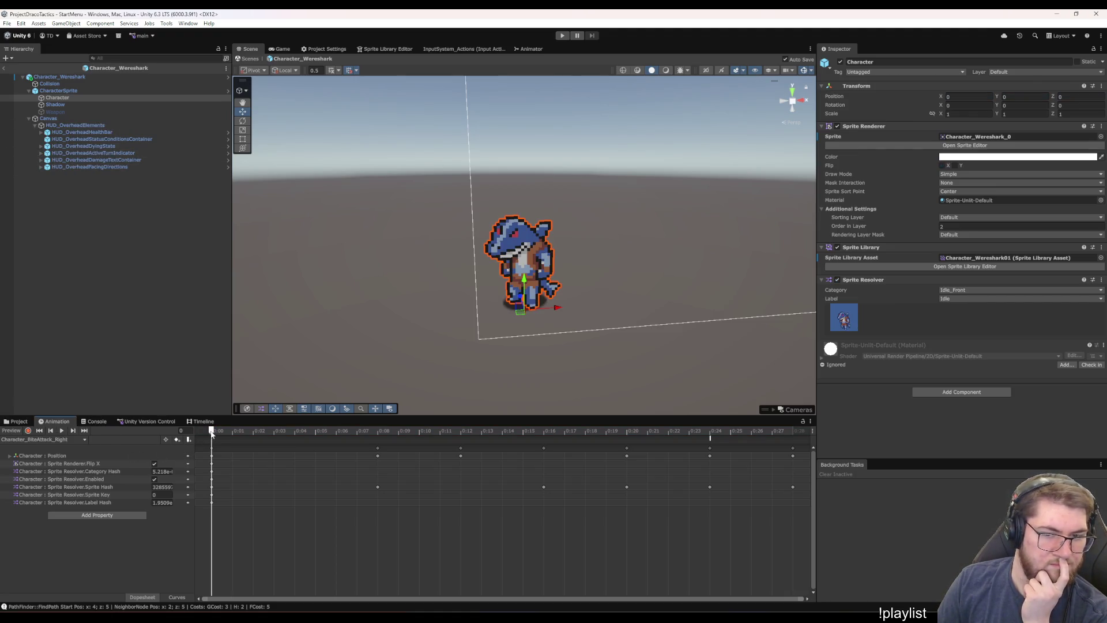
pyautogui.moveTo(212, 434)
pyautogui.mouseDown()
pyautogui.moveTo(400, 434)
pyautogui.moveTo(130, 429)
pyautogui.moveTo(784, 431)
pyautogui.moveTo(96, 433)
pyautogui.mouseUp()
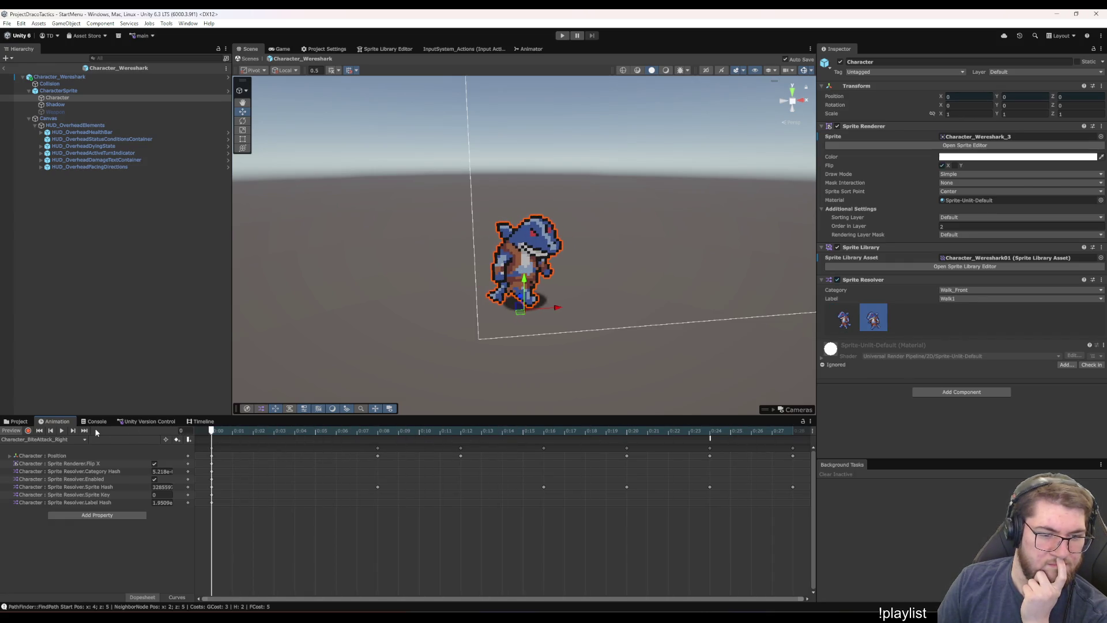
# Preview Character_BiteAttack_Back scrubbed to frame 23, then load Character_BiteAttack_Front
pyautogui.click(50, 439)
pyautogui.click(75, 130)
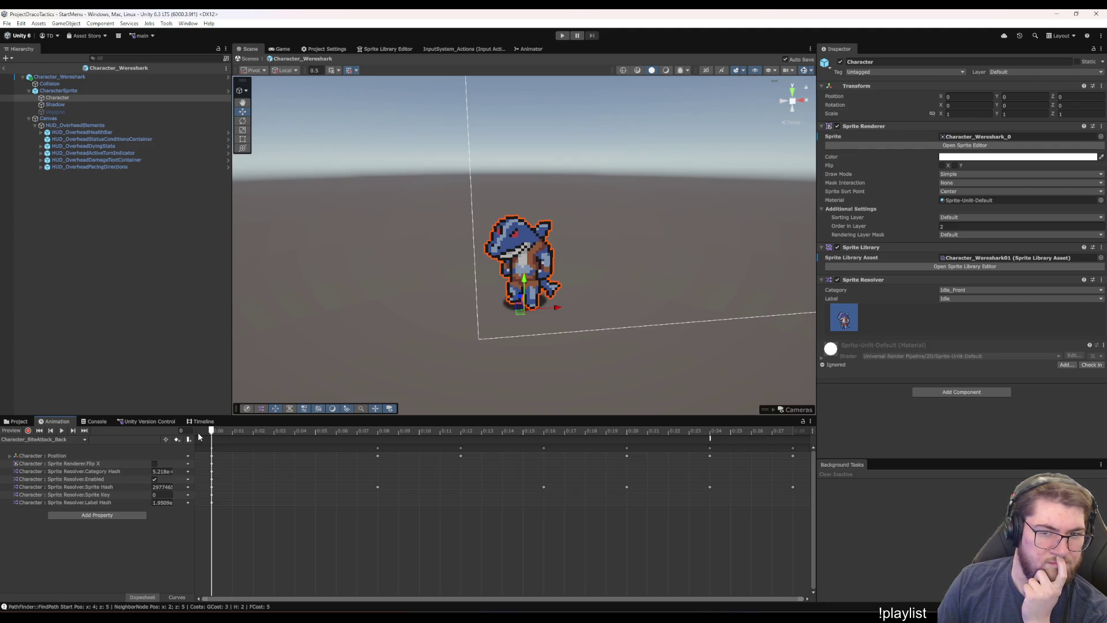
pyautogui.click(214, 431)
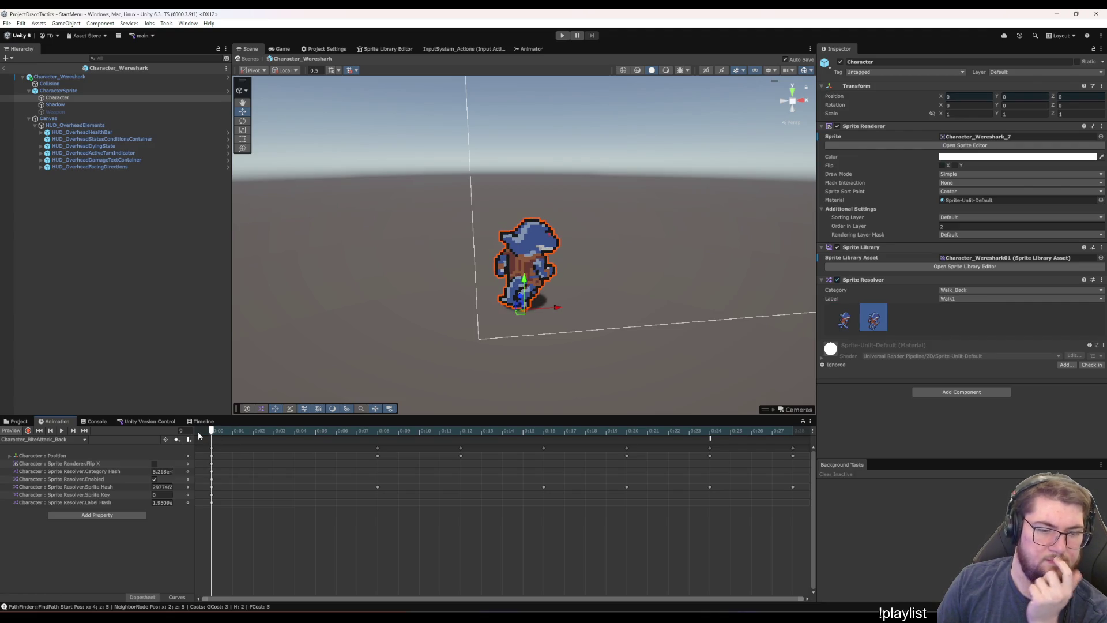
pyautogui.moveTo(199, 431)
pyautogui.mouseDown()
pyautogui.moveTo(504, 459)
pyautogui.moveTo(789, 465)
pyautogui.moveTo(470, 473)
pyautogui.moveTo(209, 461)
pyautogui.moveTo(352, 443)
pyautogui.moveTo(792, 464)
pyautogui.moveTo(120, 472)
pyautogui.mouseUp()
pyautogui.click(66, 440)
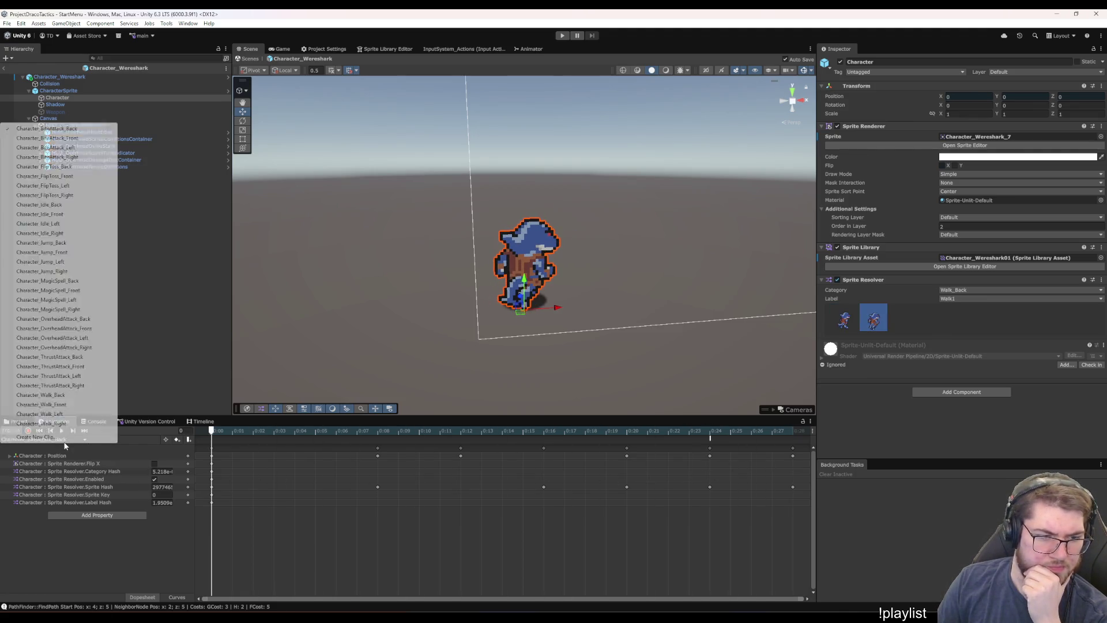
pyautogui.click(73, 139)
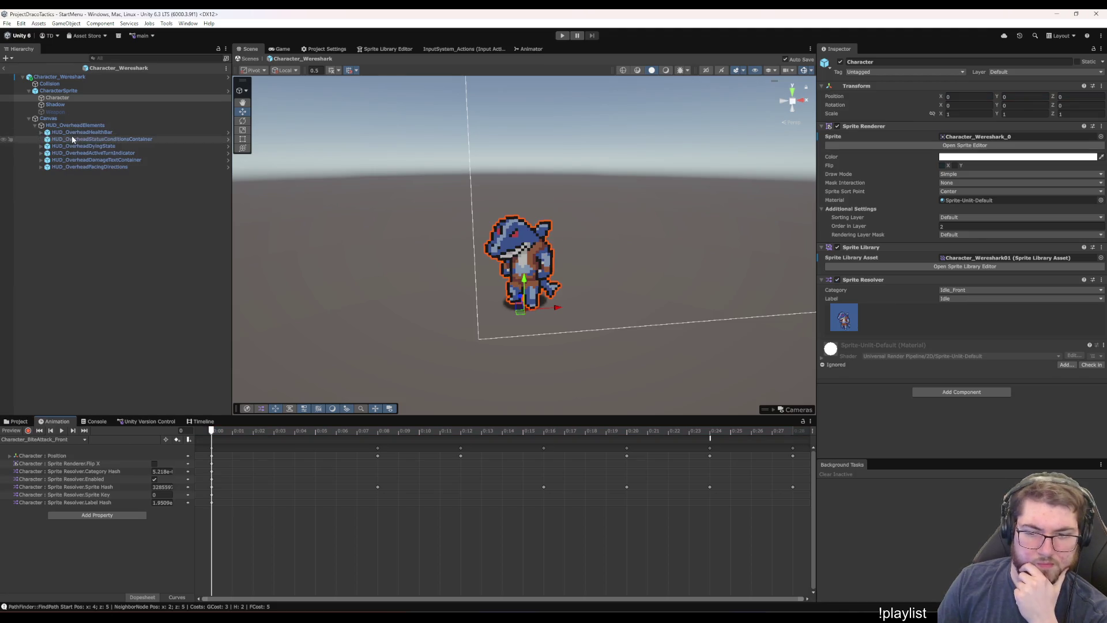
pyautogui.click(73, 439)
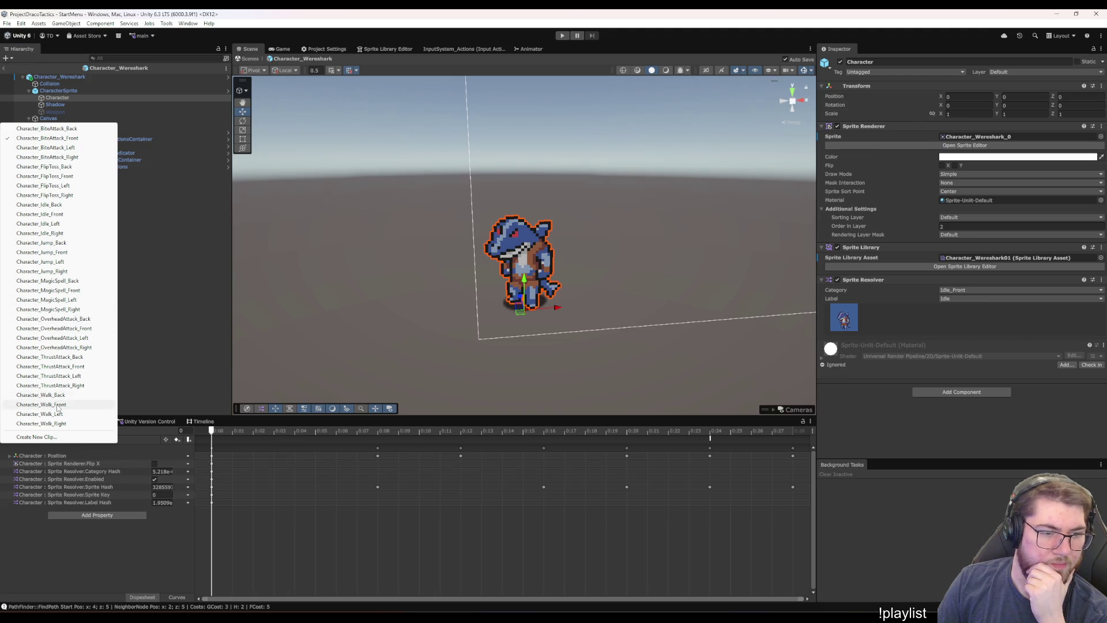
# Inspect the CharacterSprite and Character objects while switching between Character_Idle_Back and Character_Idle_Front
pyautogui.click(61, 209)
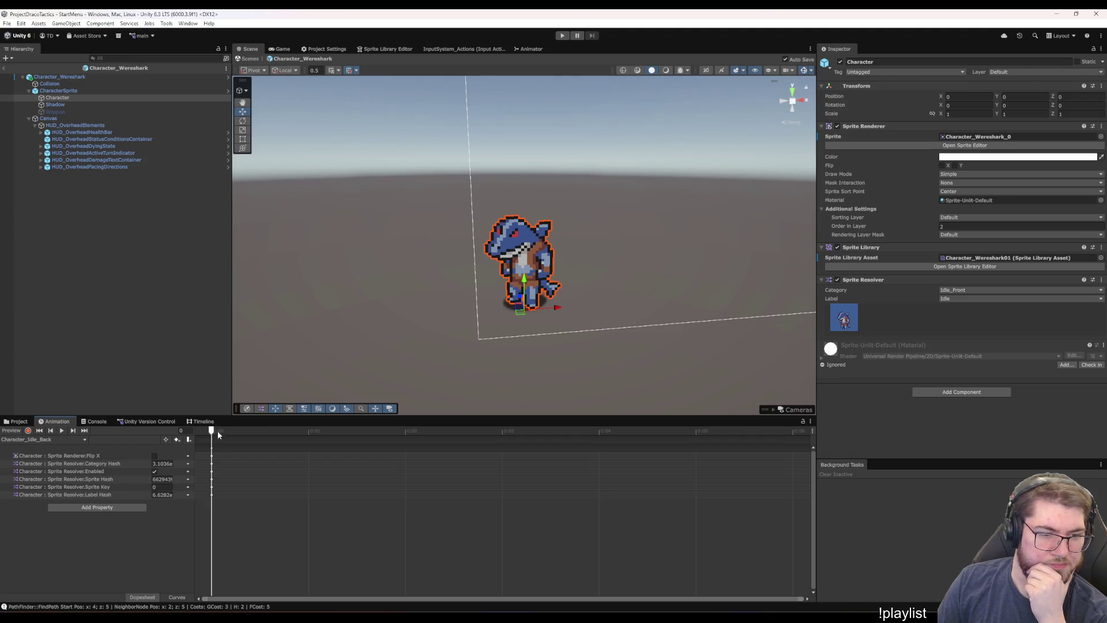
pyautogui.click(76, 437)
pyautogui.click(171, 280)
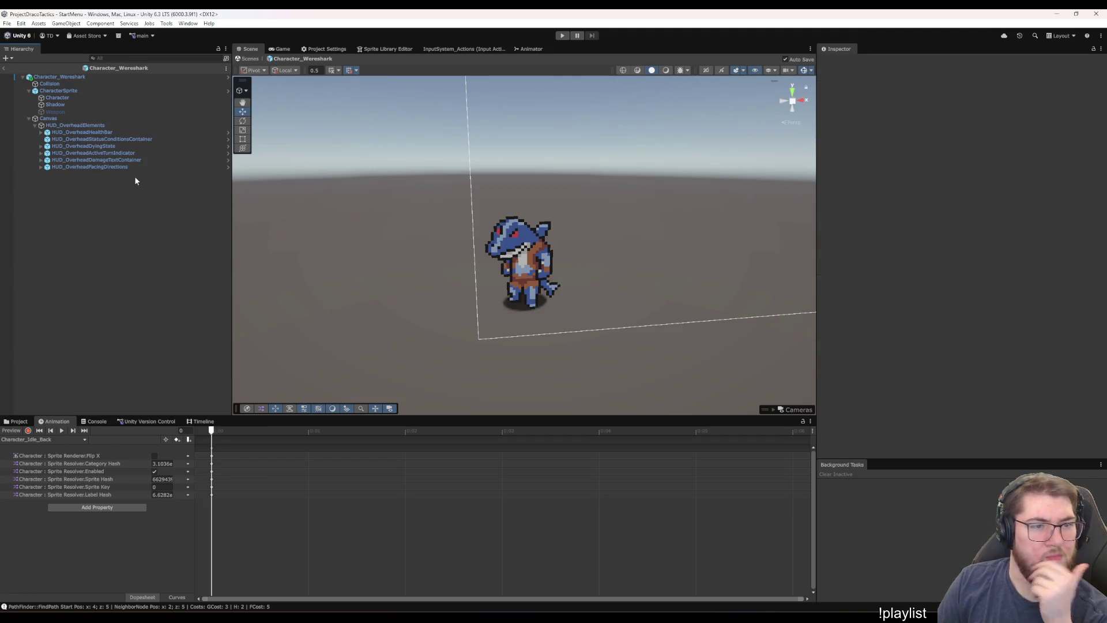
pyautogui.click(76, 98)
pyautogui.click(76, 92)
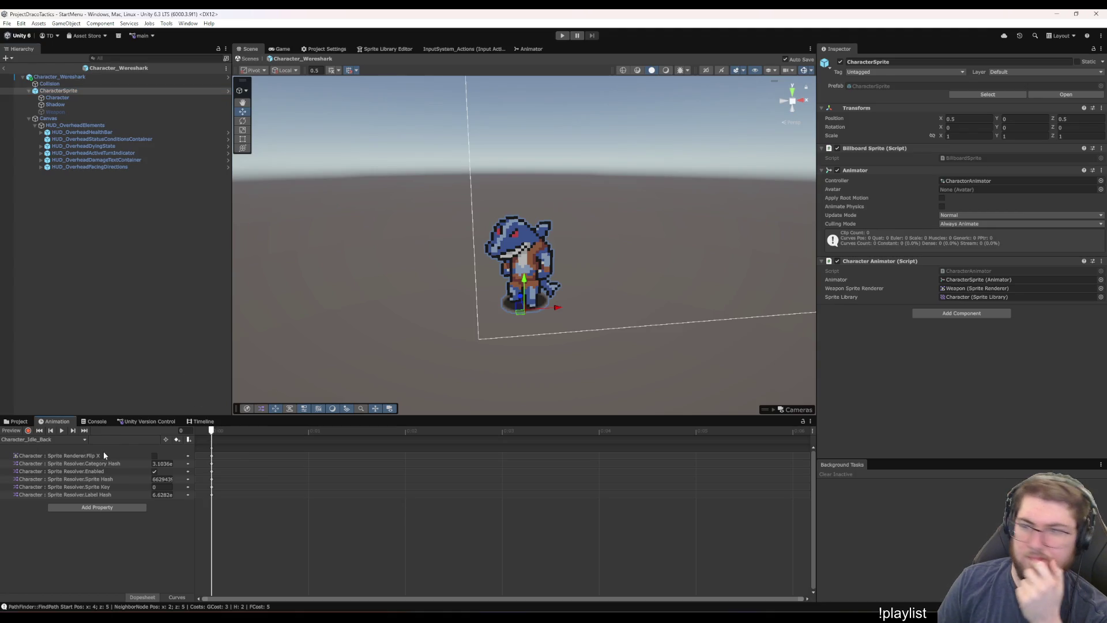
pyautogui.click(53, 99)
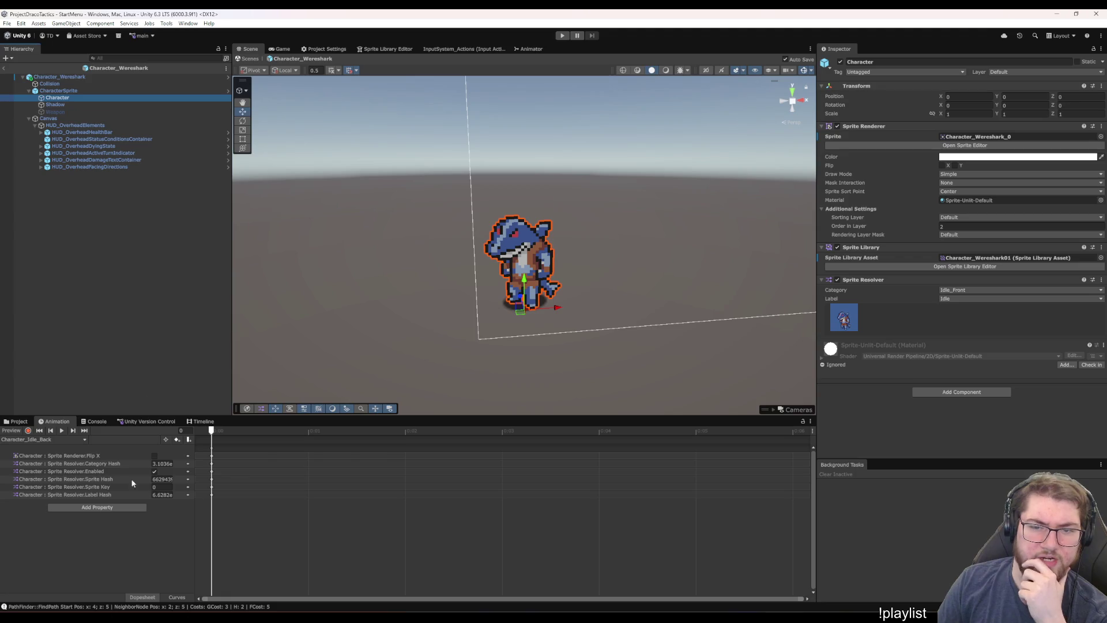
pyautogui.click(213, 430)
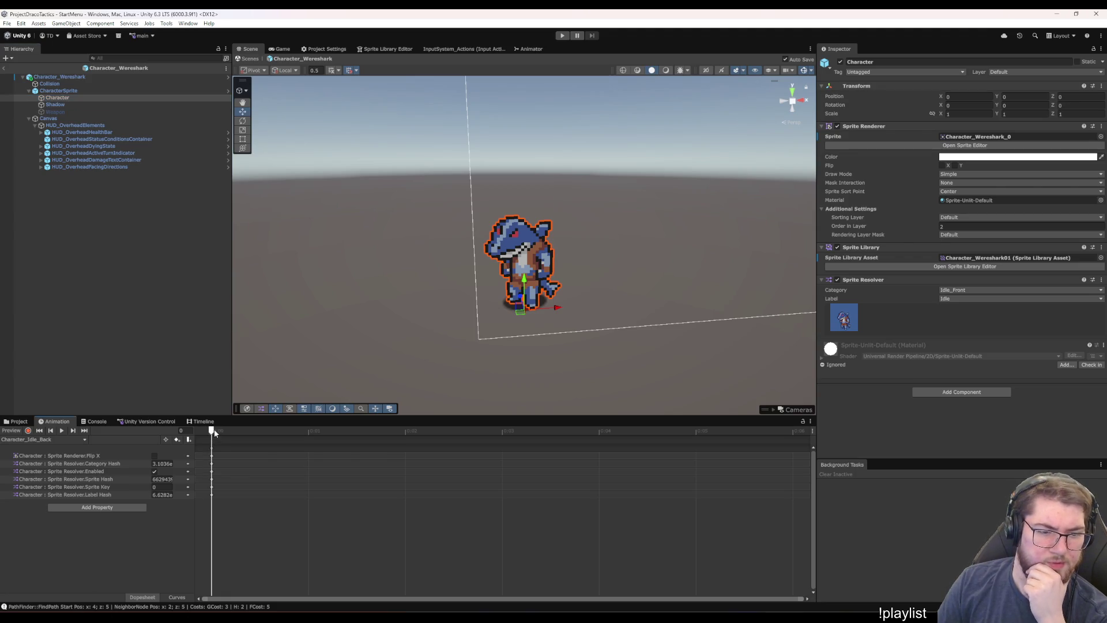
pyautogui.click(56, 440)
pyautogui.click(50, 206)
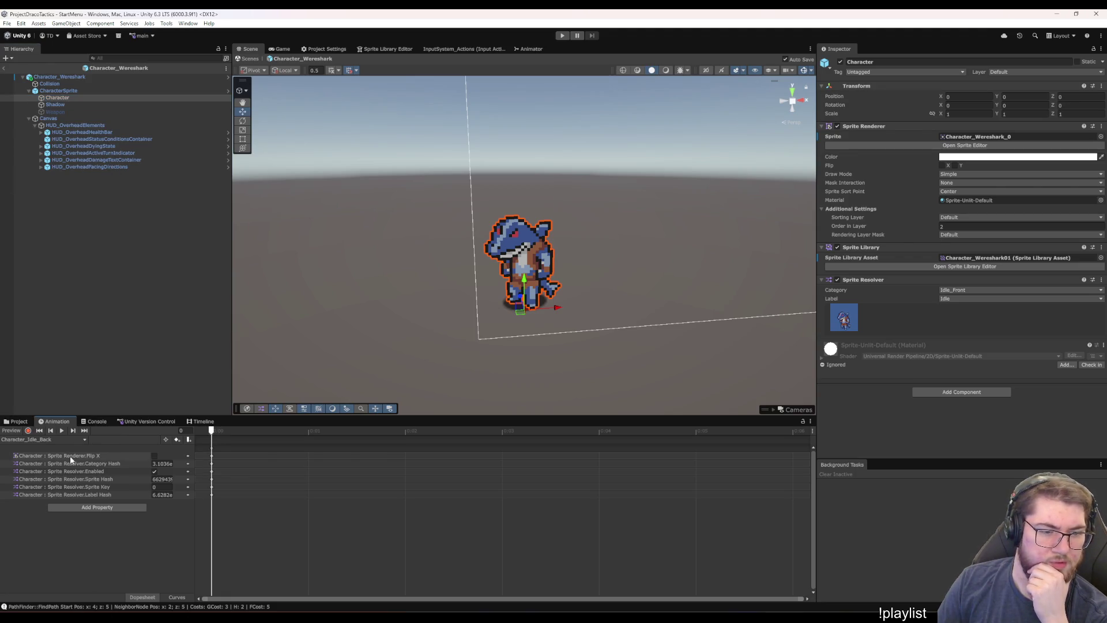
pyautogui.click(70, 440)
pyautogui.click(40, 214)
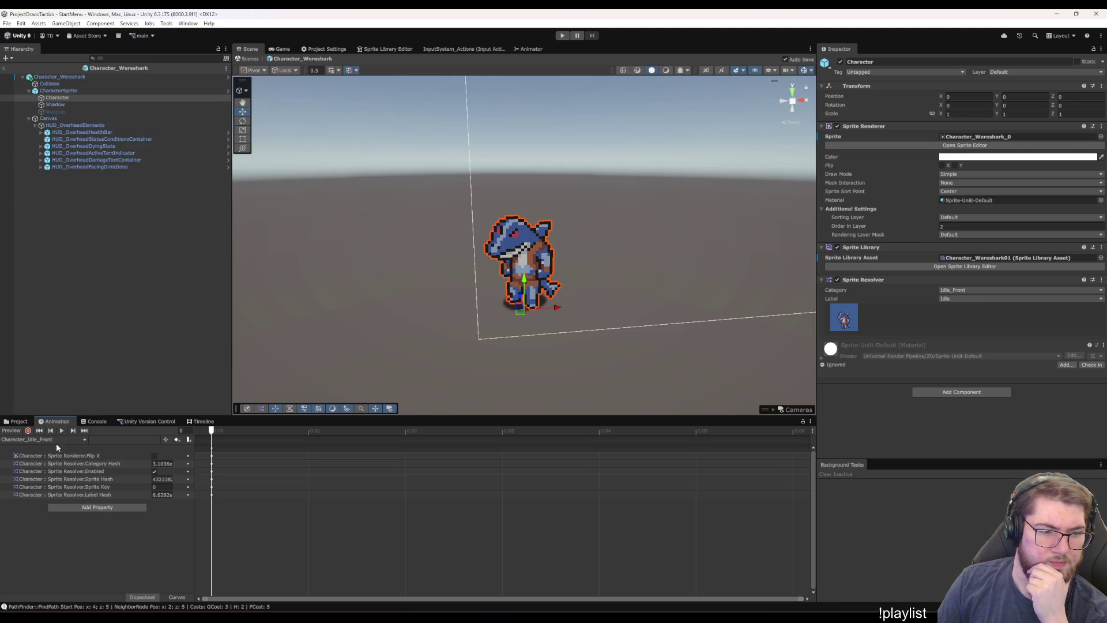
pyautogui.click(57, 441)
# Return to Character_Idle_Back and preview the back-facing idle pose on the character
pyautogui.click(191, 287)
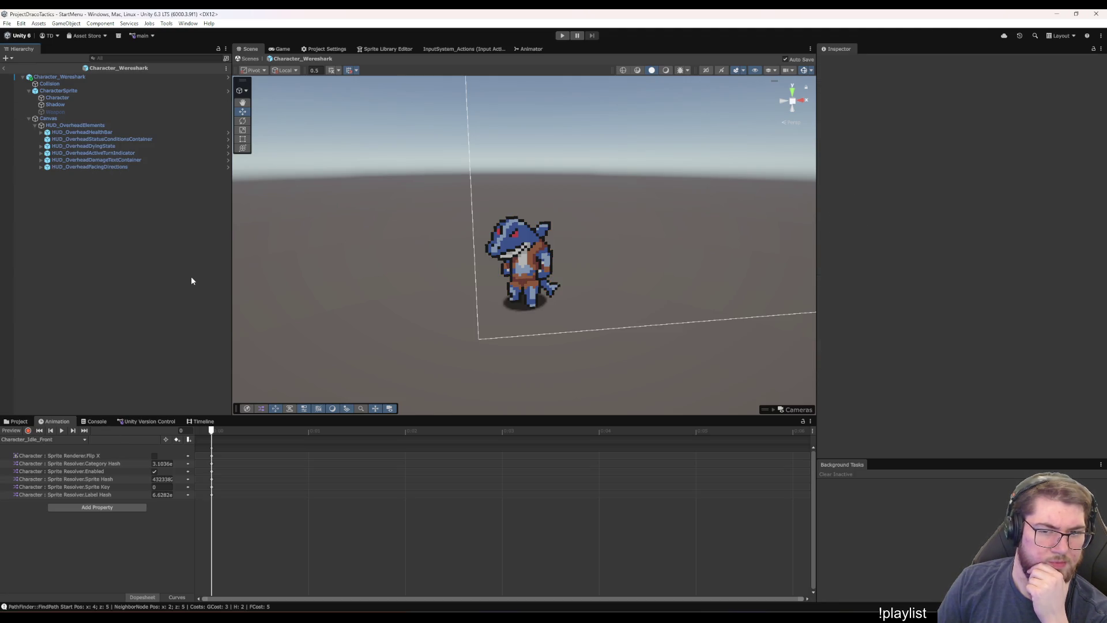
pyautogui.click(51, 91)
pyautogui.click(55, 98)
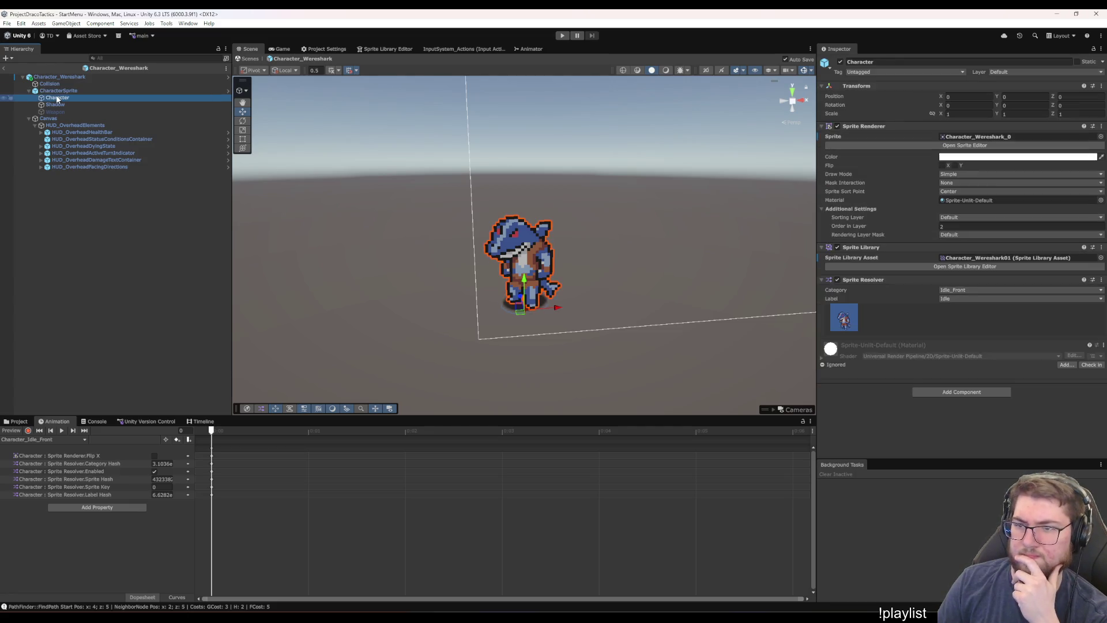
pyautogui.click(60, 442)
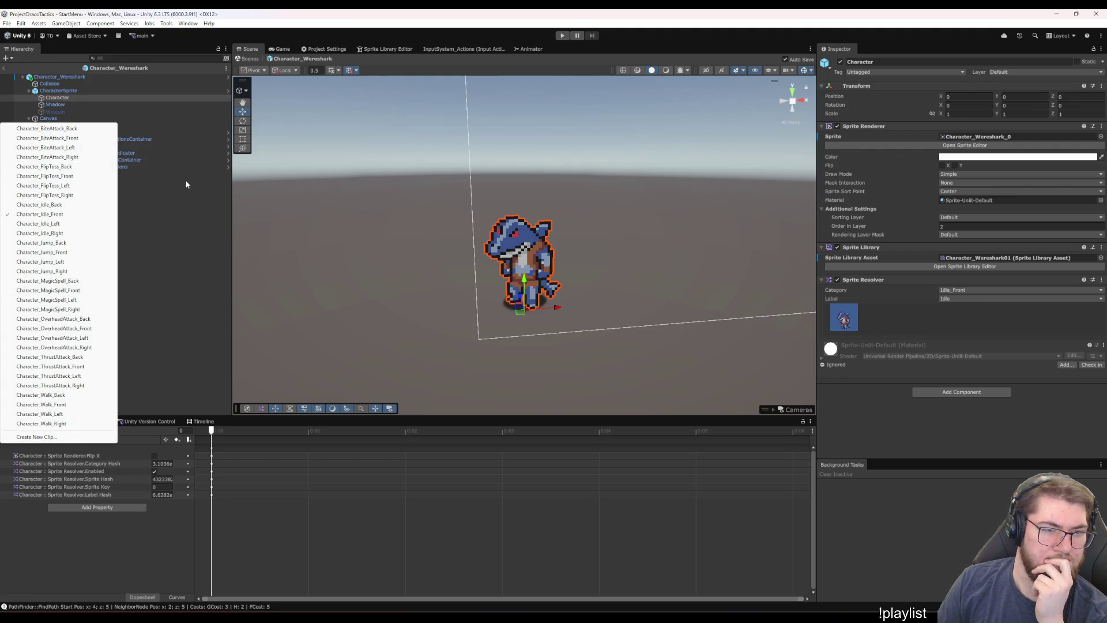
pyautogui.click(185, 179)
pyautogui.click(60, 438)
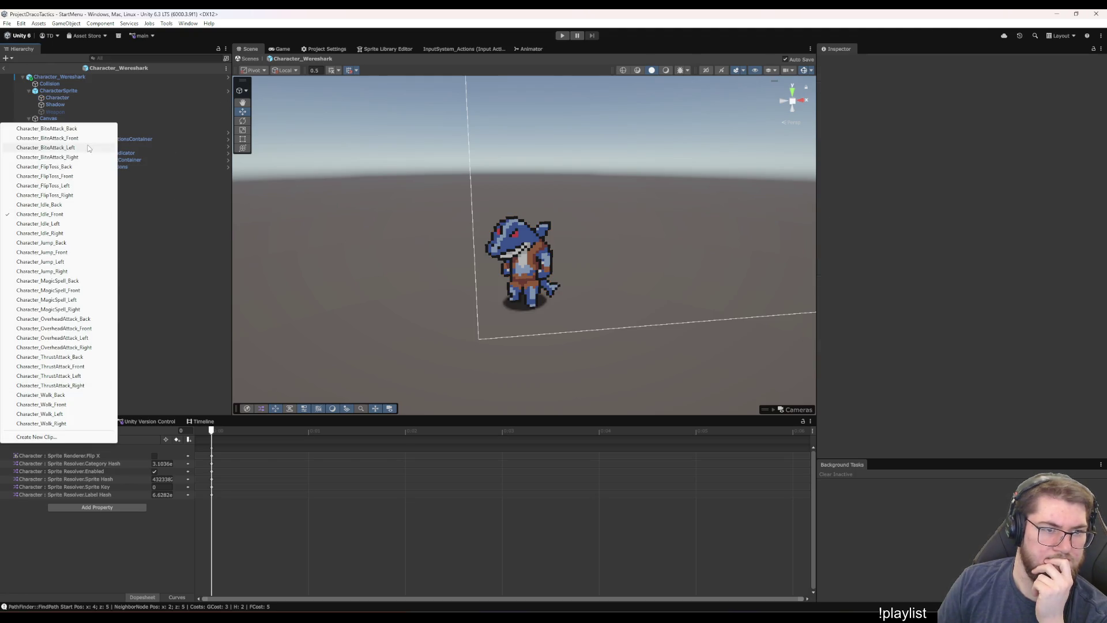
pyautogui.click(74, 206)
pyautogui.click(57, 438)
pyautogui.click(57, 443)
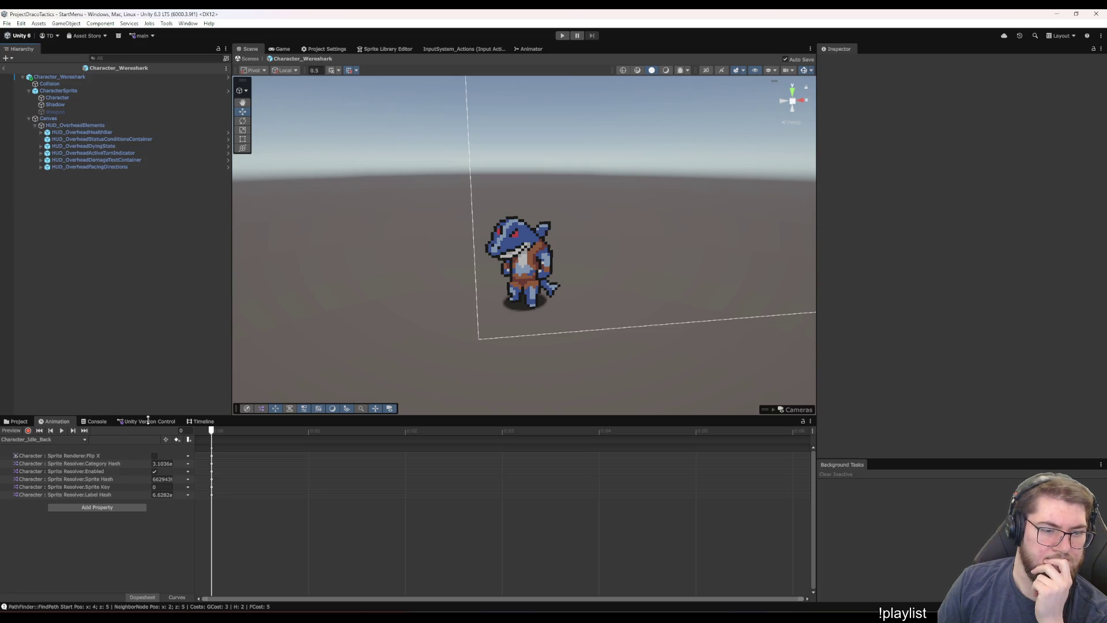
pyautogui.click(29, 431)
# Check the Character object's sprite components, clear the selection, and bring up the Animator window
pyautogui.click(48, 439)
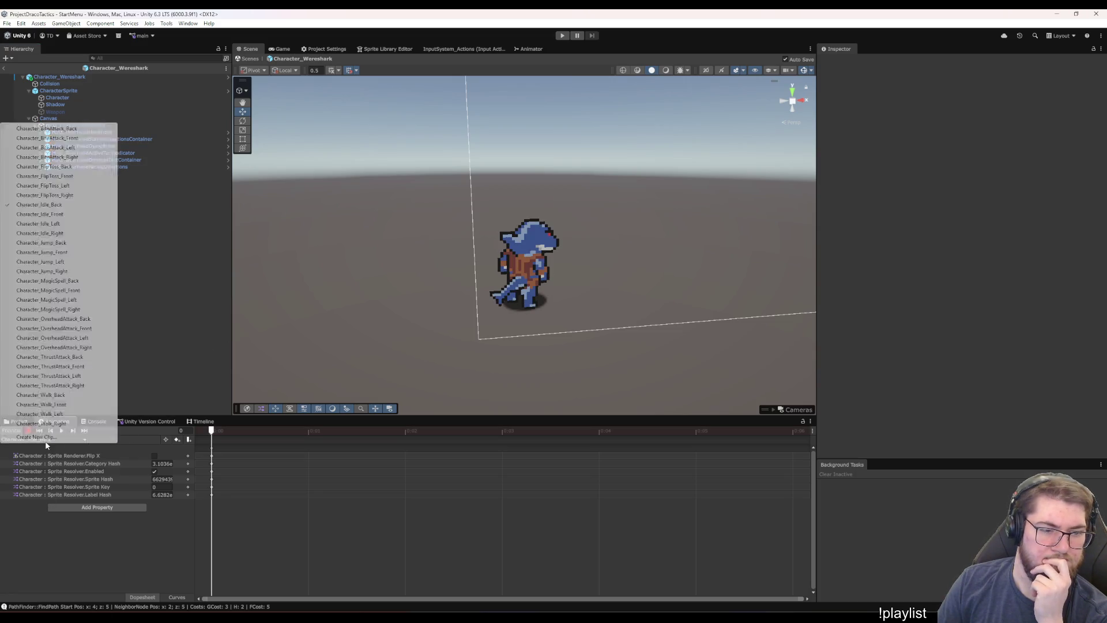
pyautogui.click(144, 398)
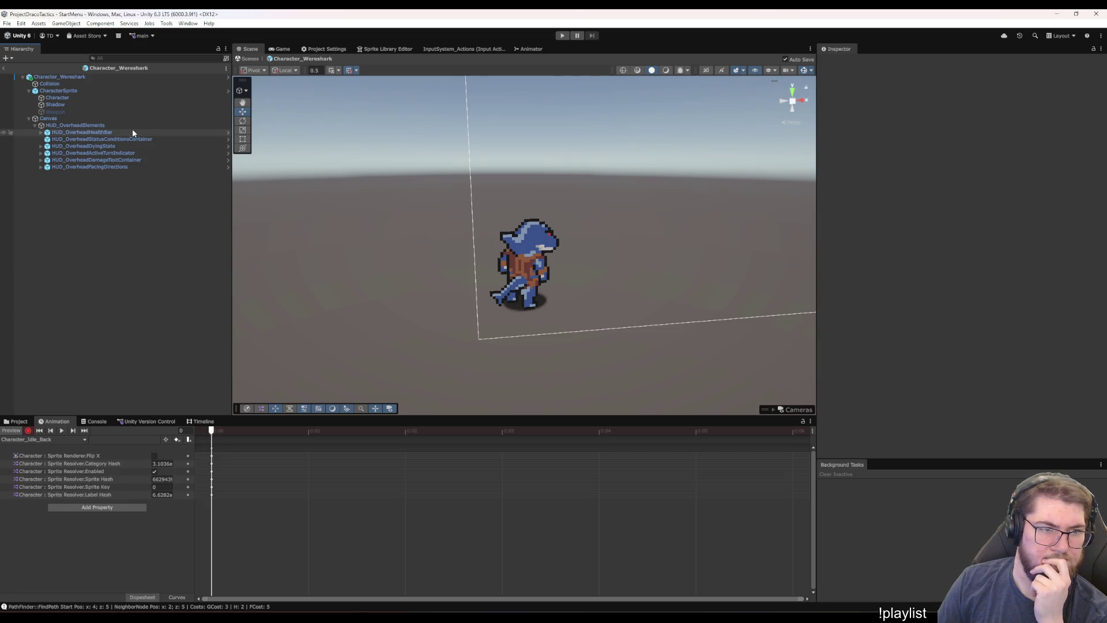
pyautogui.click(80, 97)
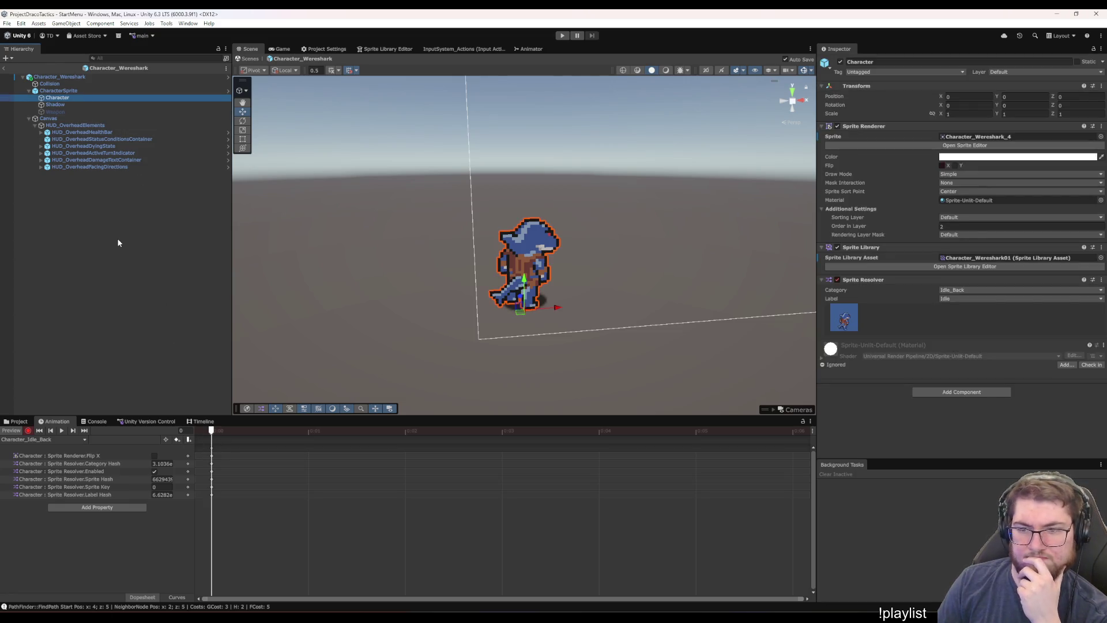
pyautogui.click(20, 440)
pyautogui.click(31, 441)
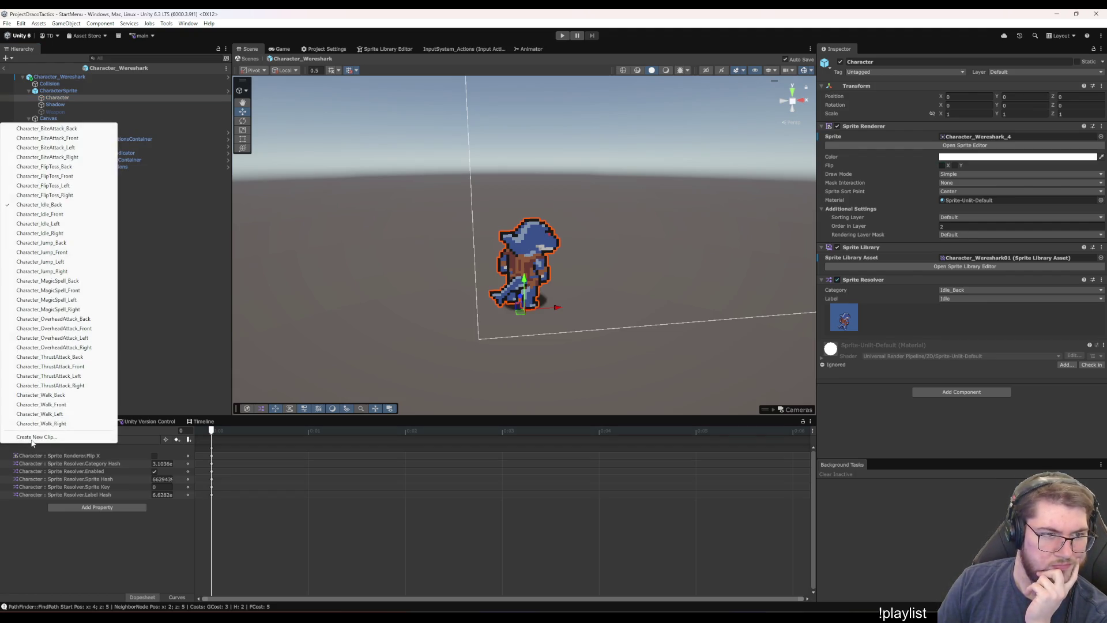
pyautogui.click(175, 283)
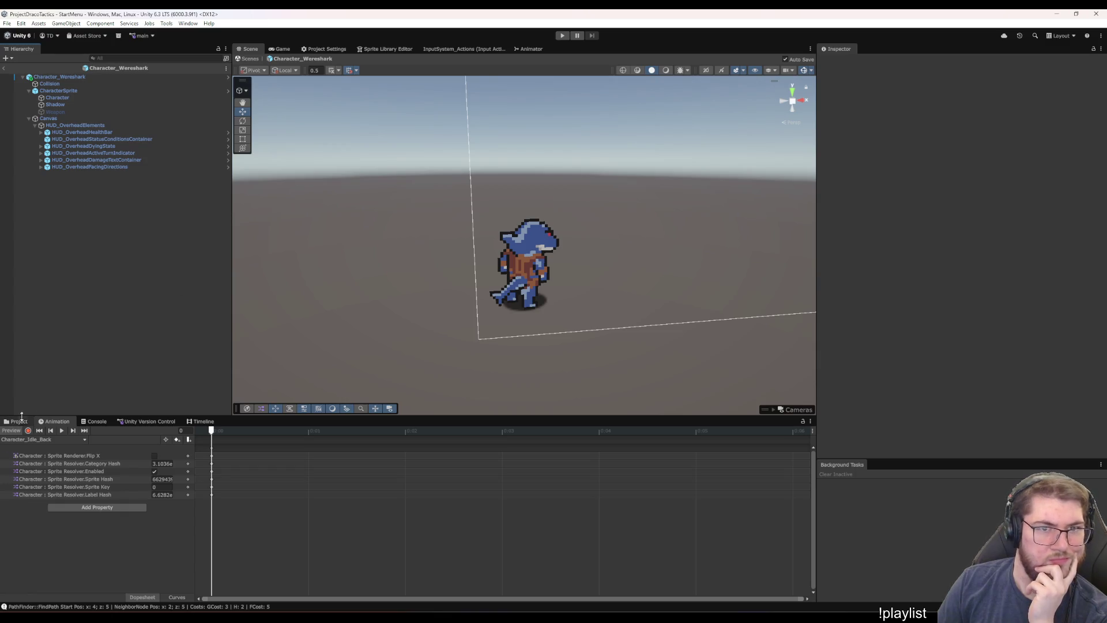
pyautogui.click(525, 49)
# Inside the BiteAttack sub-state machine, set the Back attack's exit transition Exit Time to 1.1
pyautogui.doubleClick(495, 318)
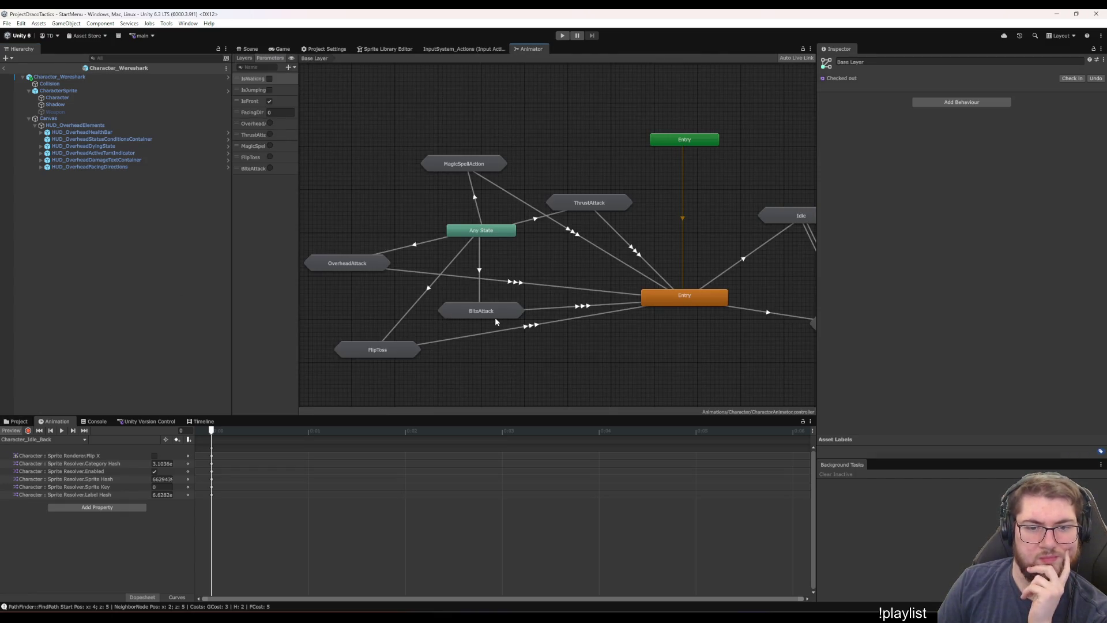
pyautogui.click(511, 271)
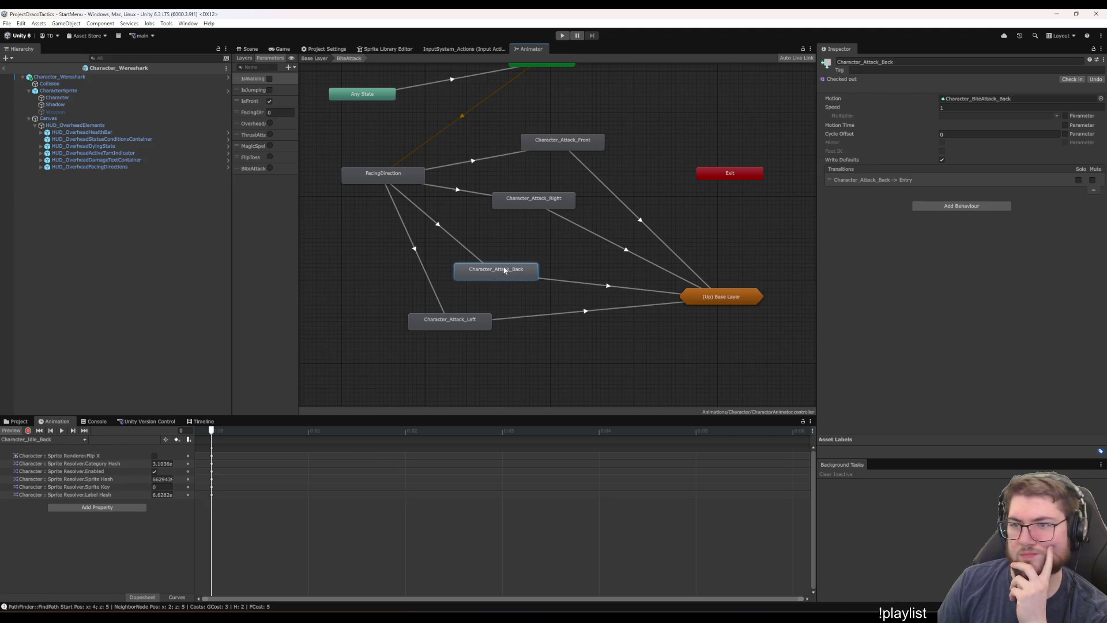
pyautogui.click(462, 244)
pyautogui.click(504, 277)
pyautogui.click(561, 282)
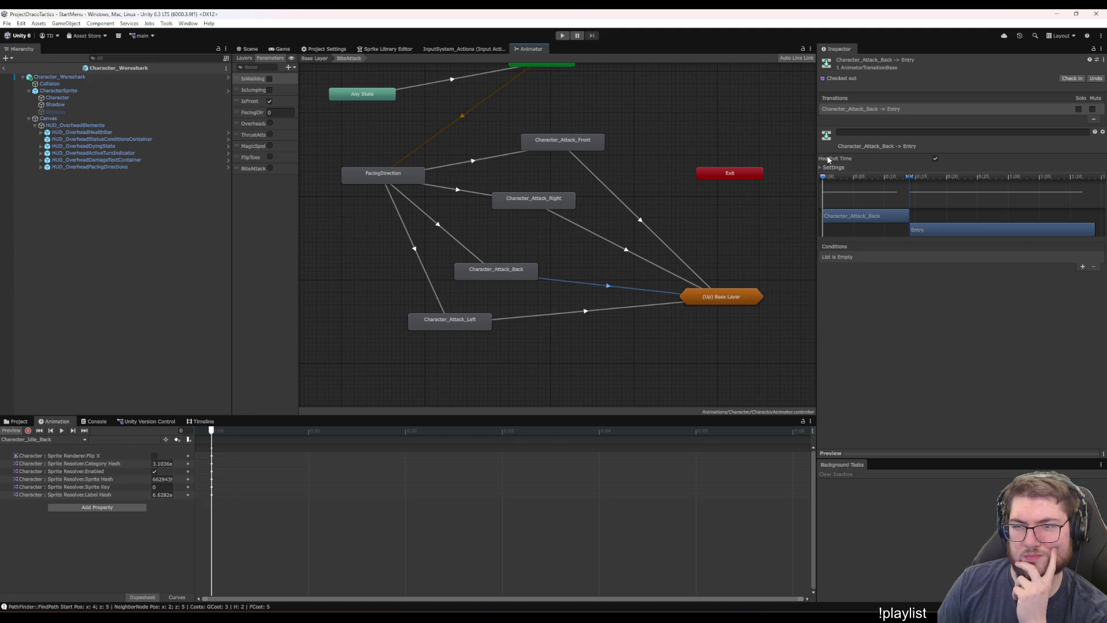
pyautogui.click(824, 167)
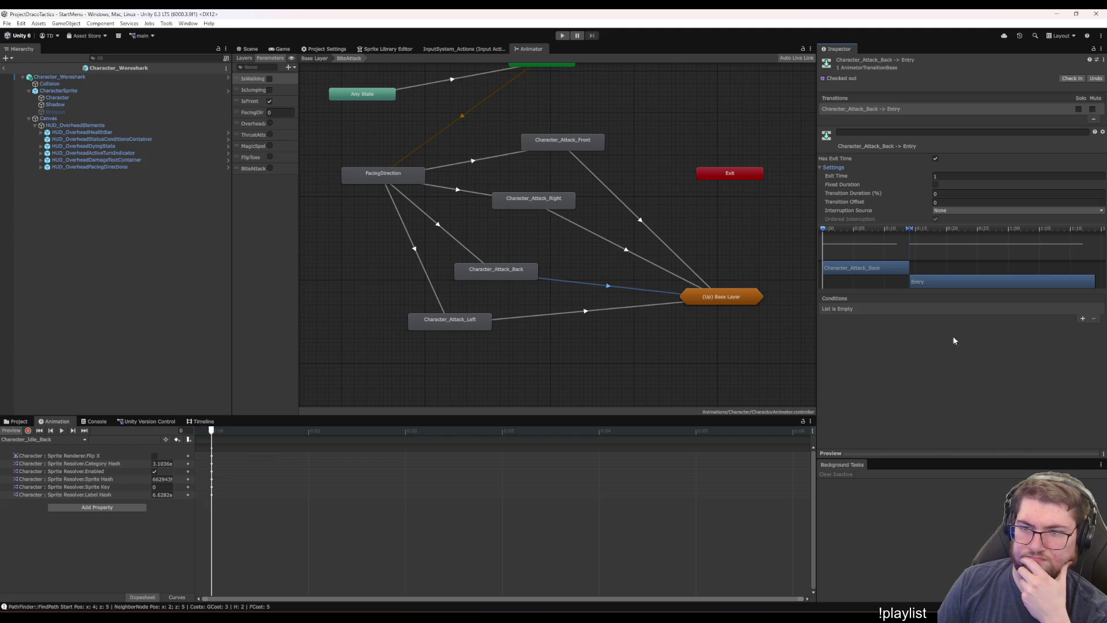
pyautogui.click(942, 176)
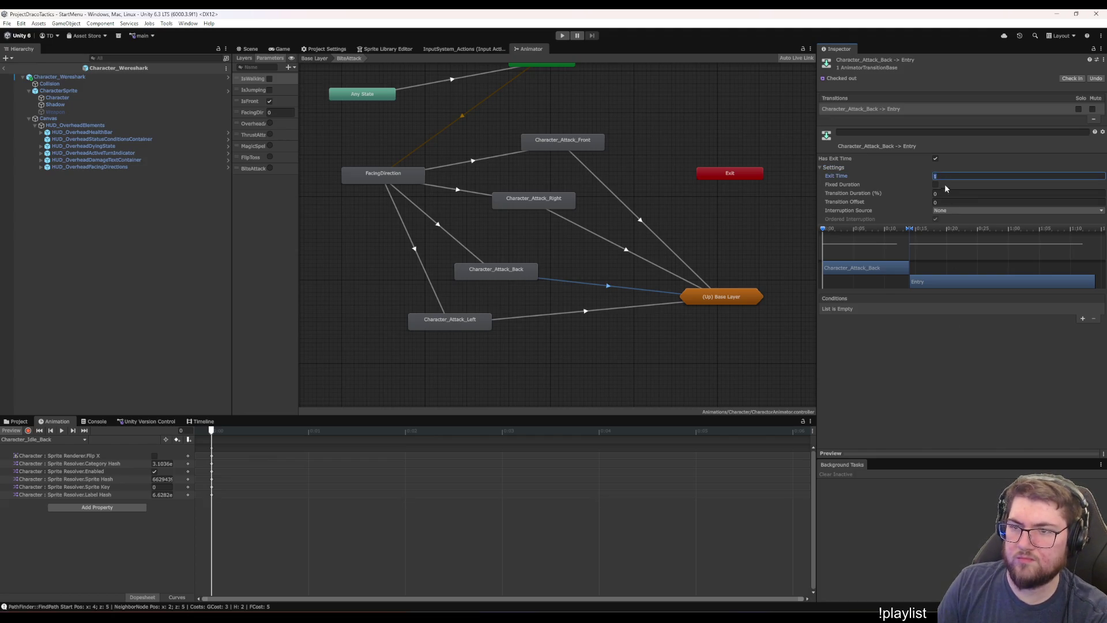
pyautogui.write('1.5')
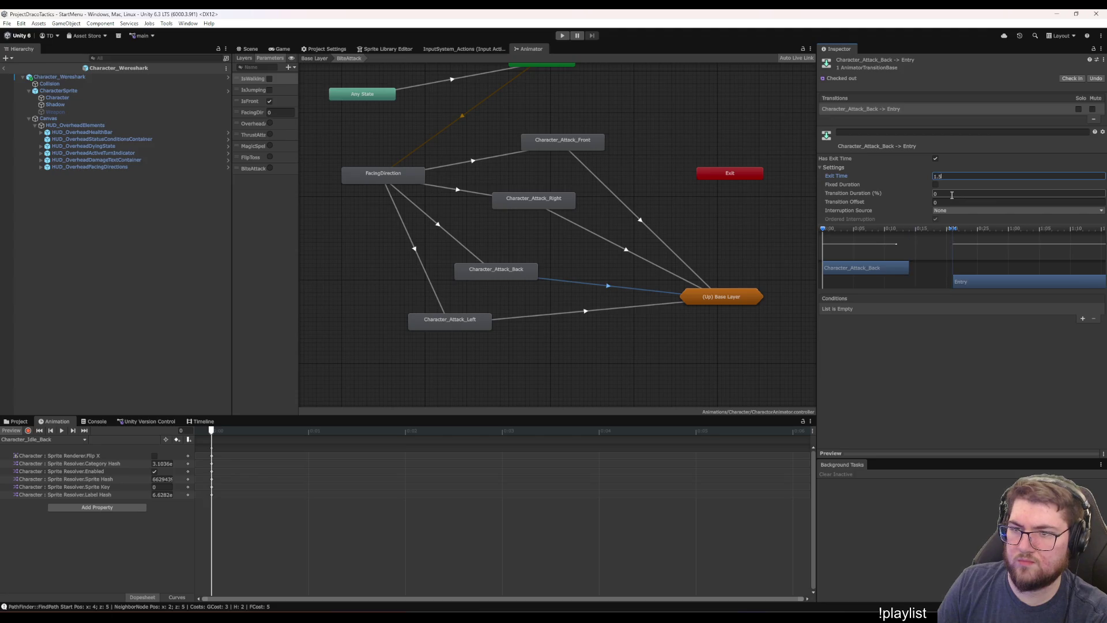
pyautogui.press('BackSpace')
pyautogui.write('1')
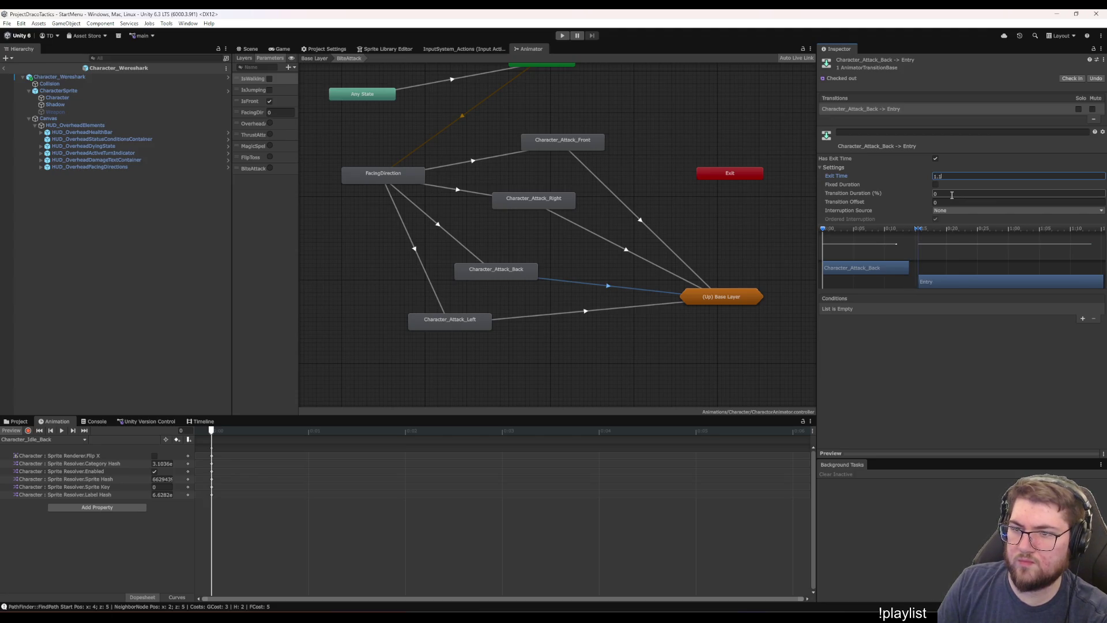
# Set the Left attack's exit time to 1.1, check the Right and Front transitions, then show the Game view
pyautogui.click(621, 248)
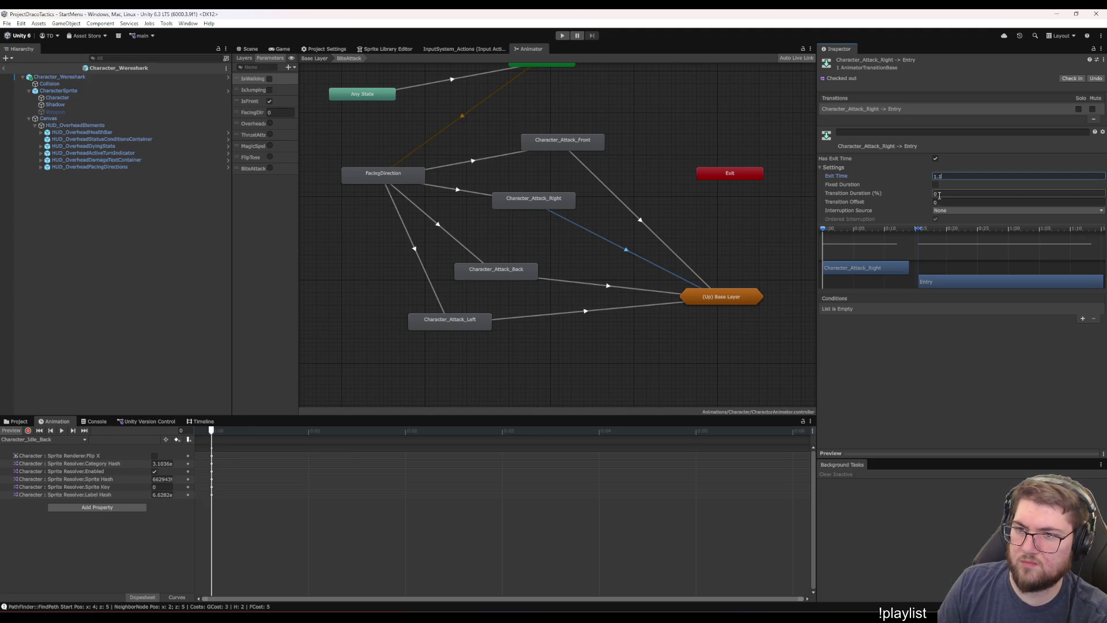
pyautogui.click(641, 223)
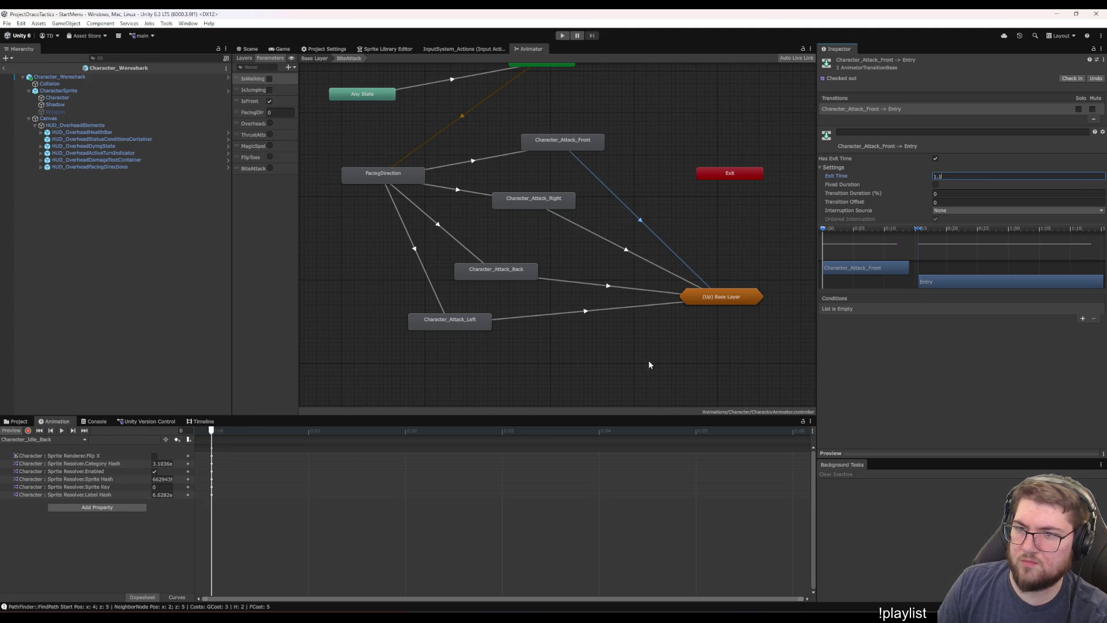
pyautogui.click(623, 309)
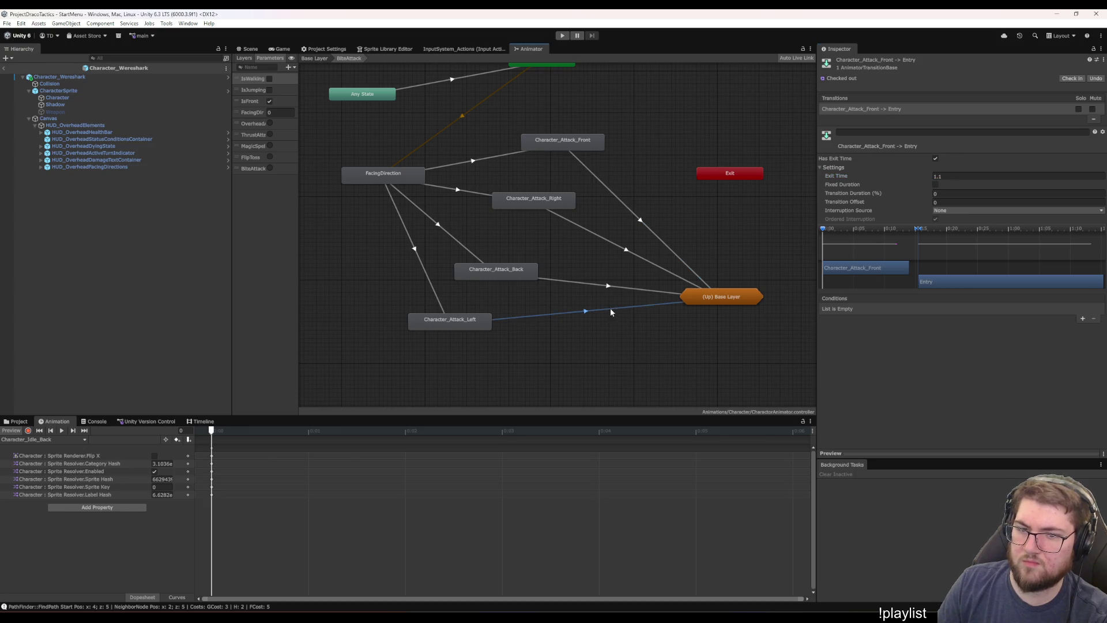
pyautogui.click(946, 177)
pyautogui.write('1.1')
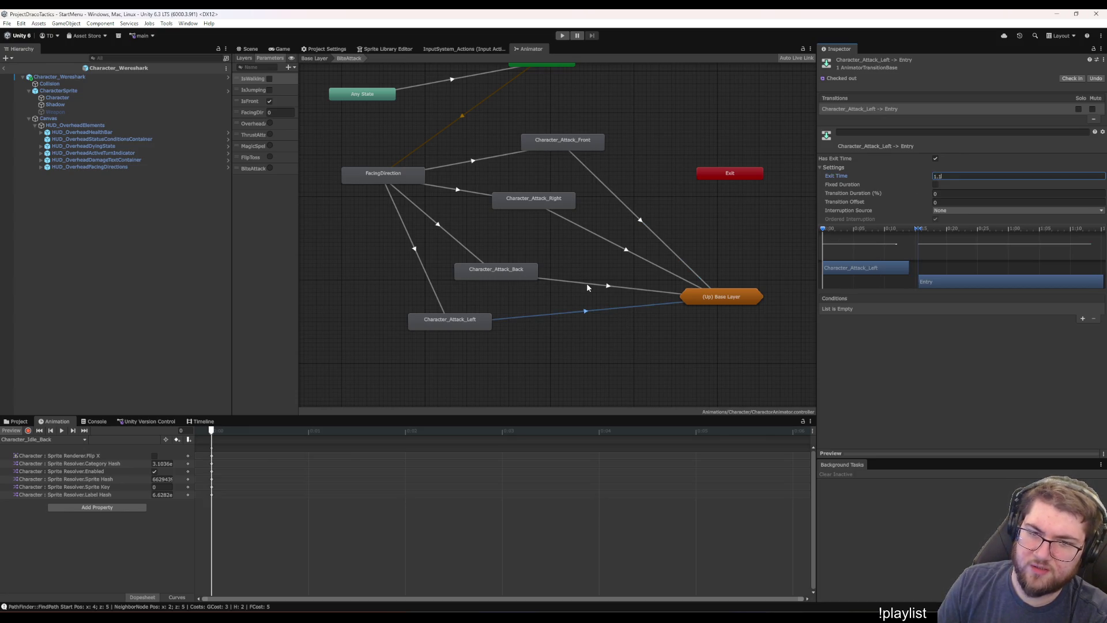
pyautogui.click(591, 283)
pyautogui.click(627, 251)
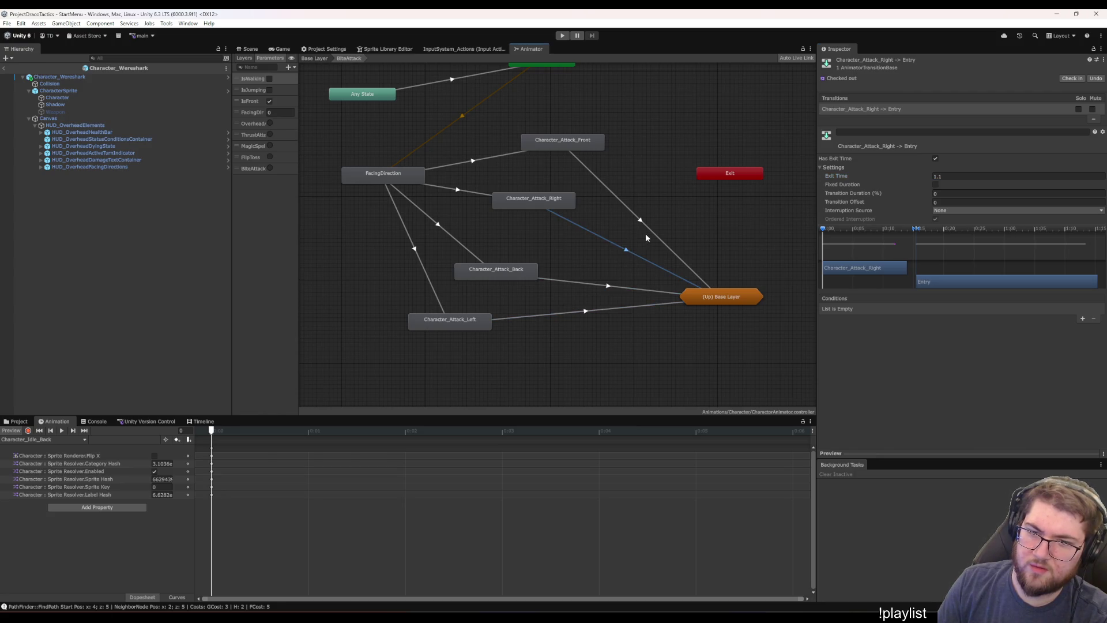
pyautogui.click(647, 229)
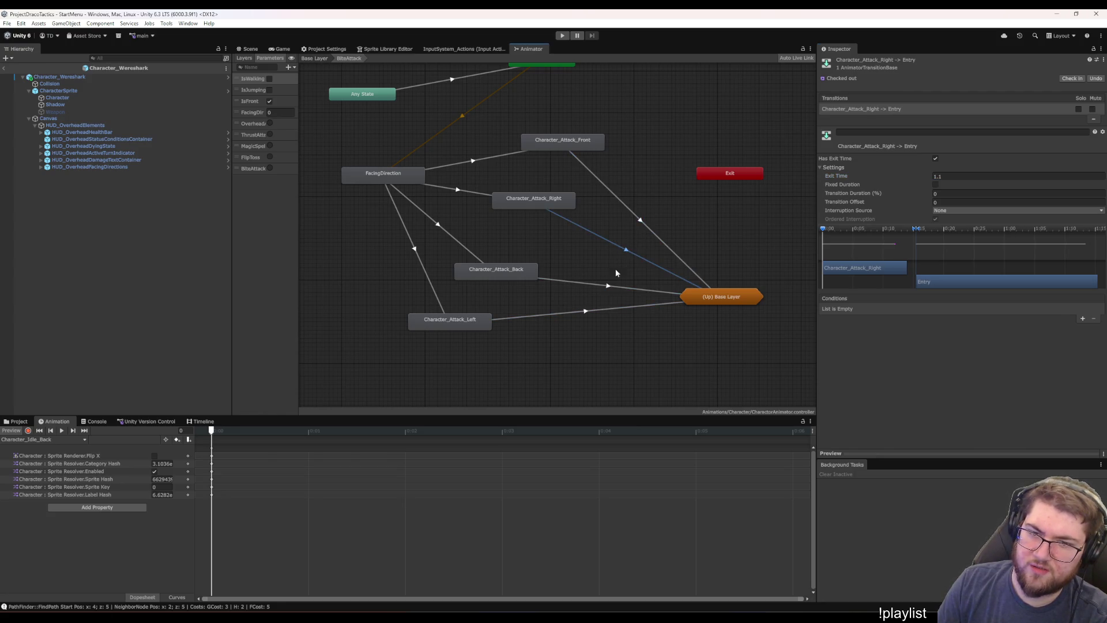
pyautogui.click(593, 312)
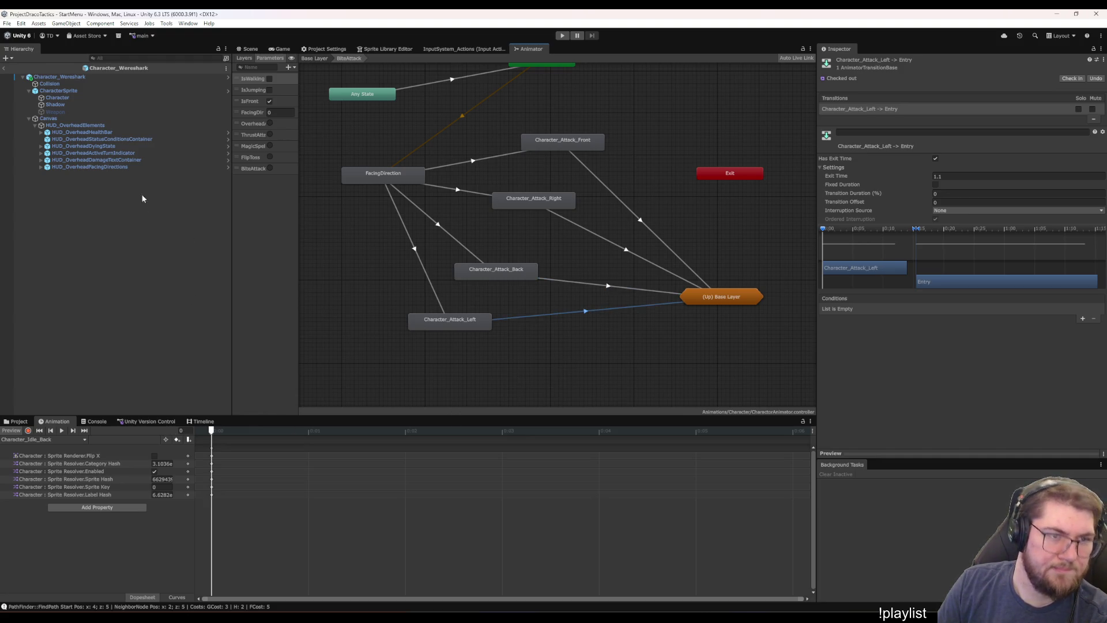
pyautogui.click(281, 49)
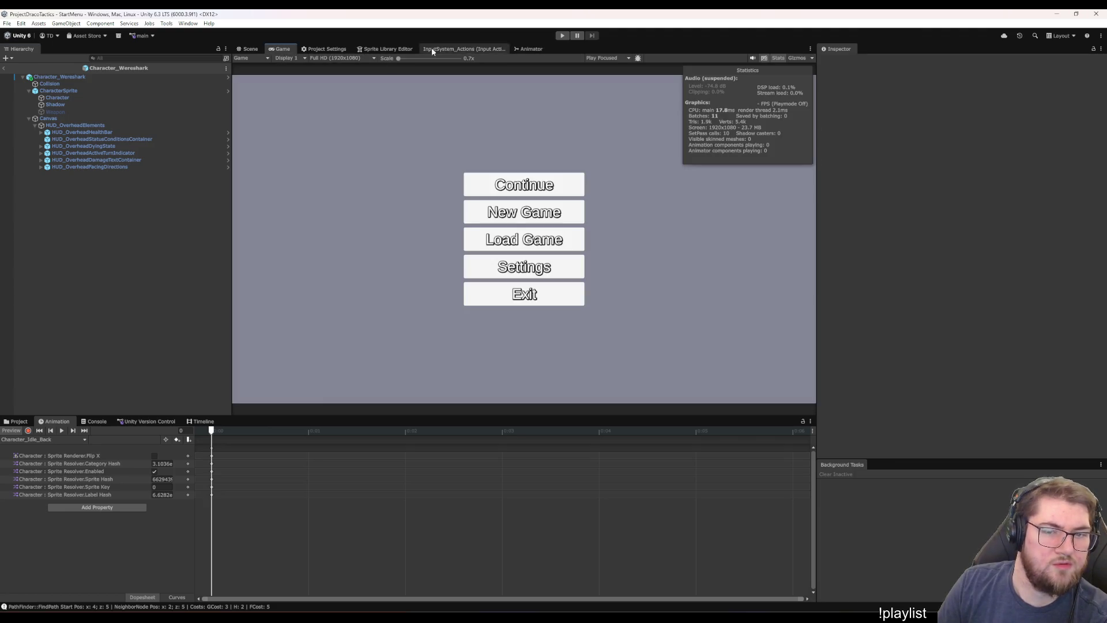
# Enter Play mode, choosing Exit Prefab Mode at the unwanted-modifications warning
pyautogui.click(563, 35)
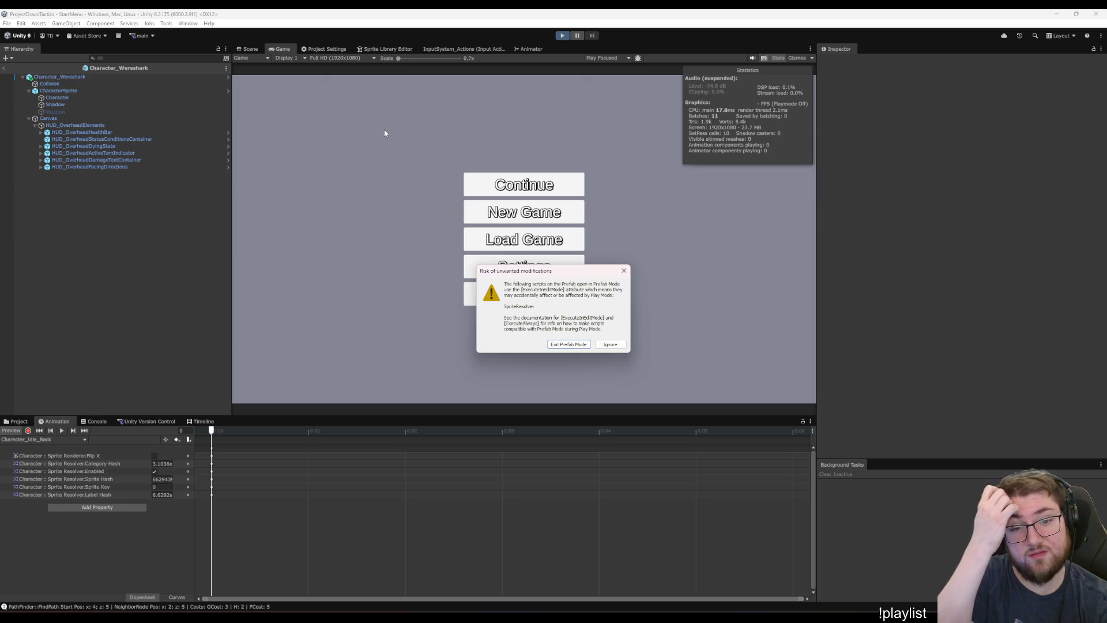
pyautogui.click(564, 344)
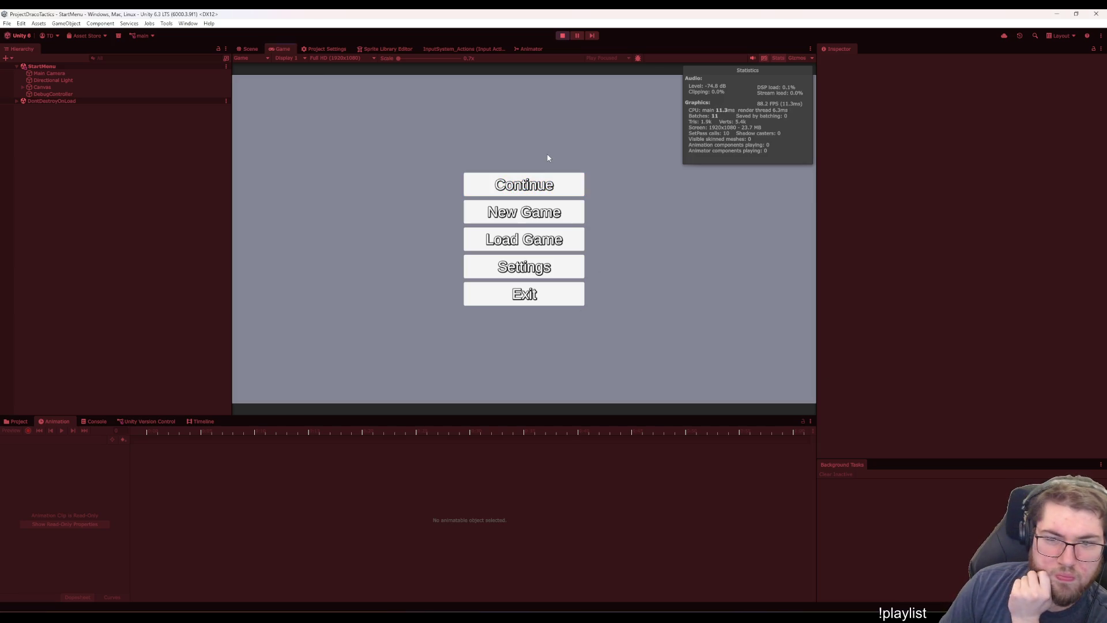
# Continue the saved game, travel to Bigcitysland, and choose the battle option from its menu
pyautogui.click(539, 180)
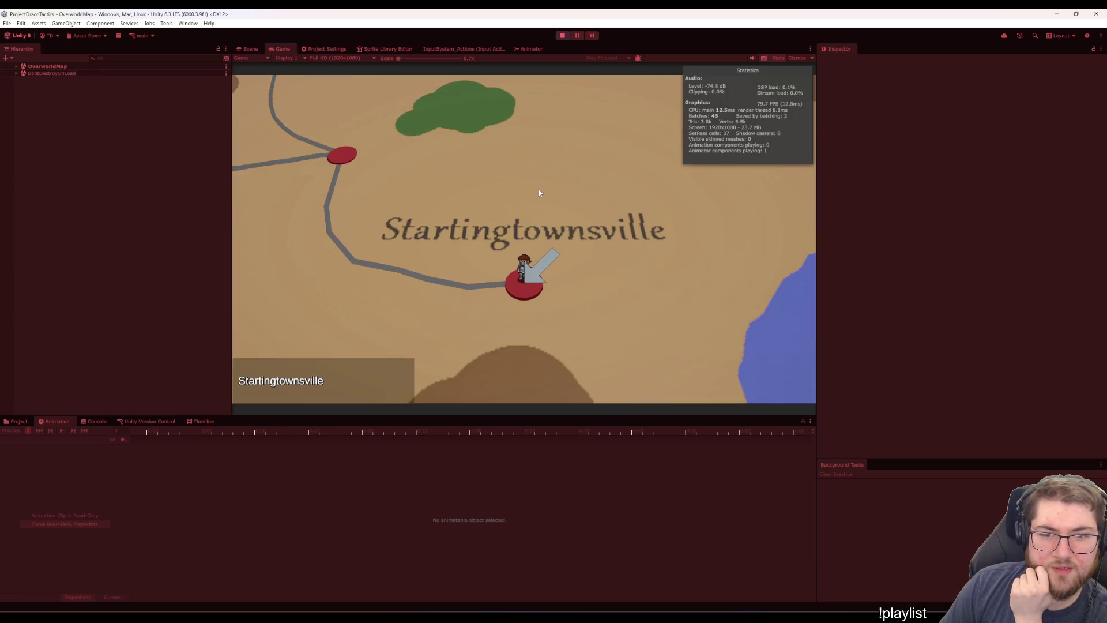
pyautogui.press('Up')
pyautogui.press('Up')
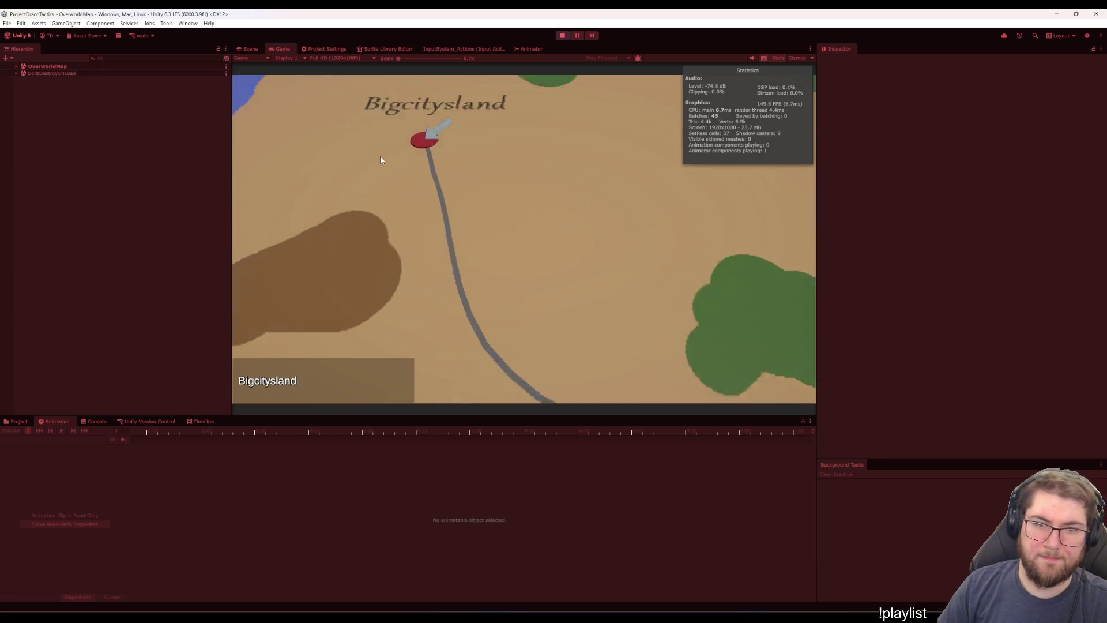
pyautogui.press('Return')
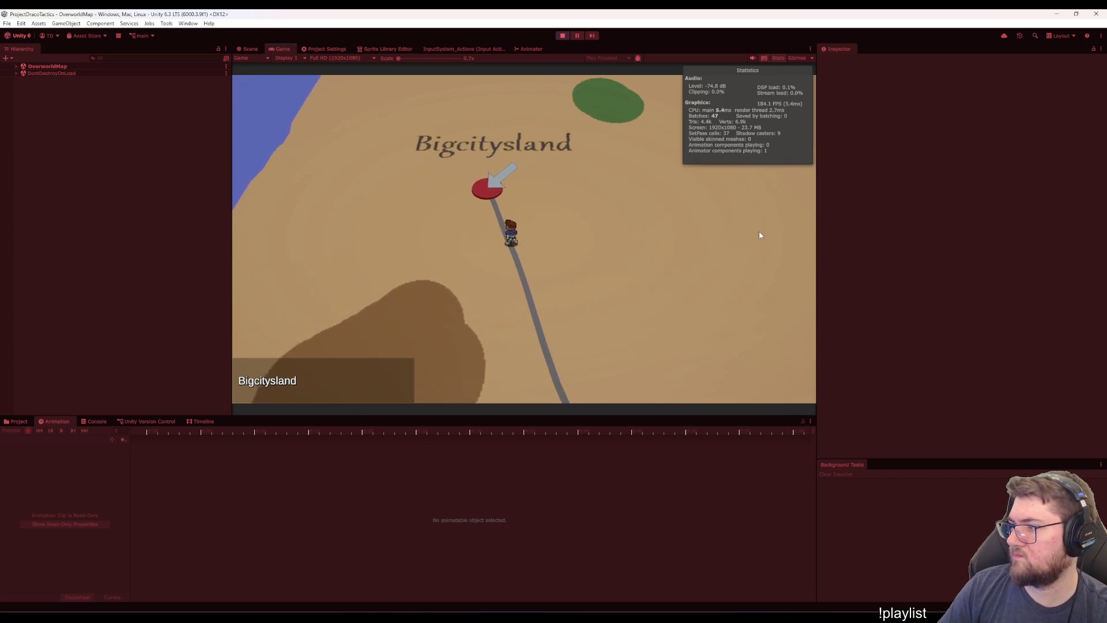
pyautogui.click(578, 254)
pyautogui.click(685, 251)
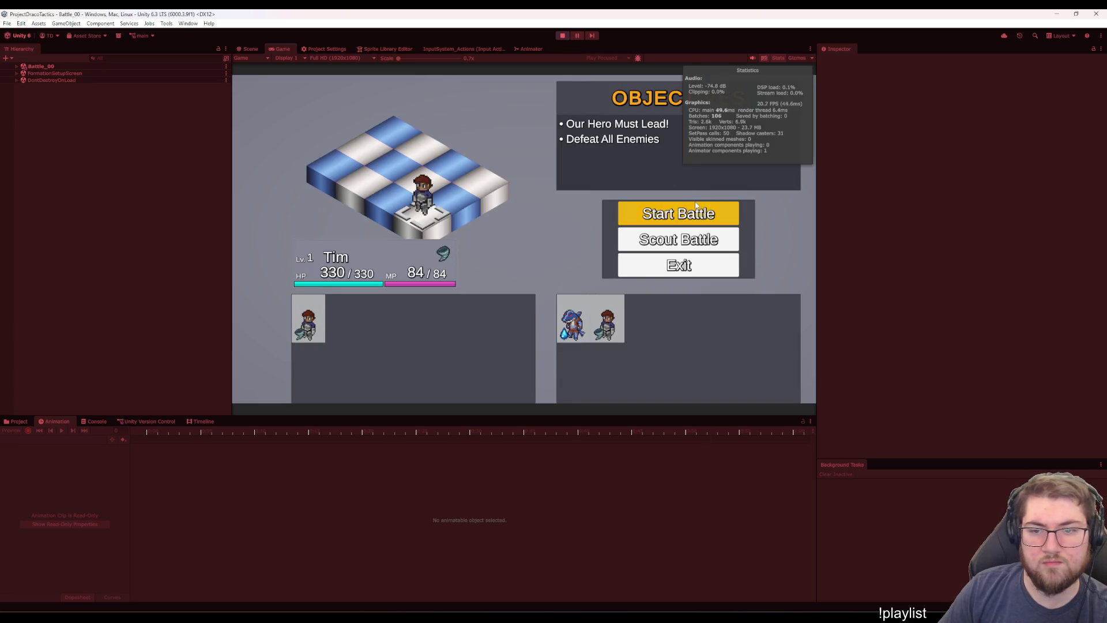
# Start the battle, glance at the hero's actions, and hide the Stats overlay
pyautogui.click(732, 218)
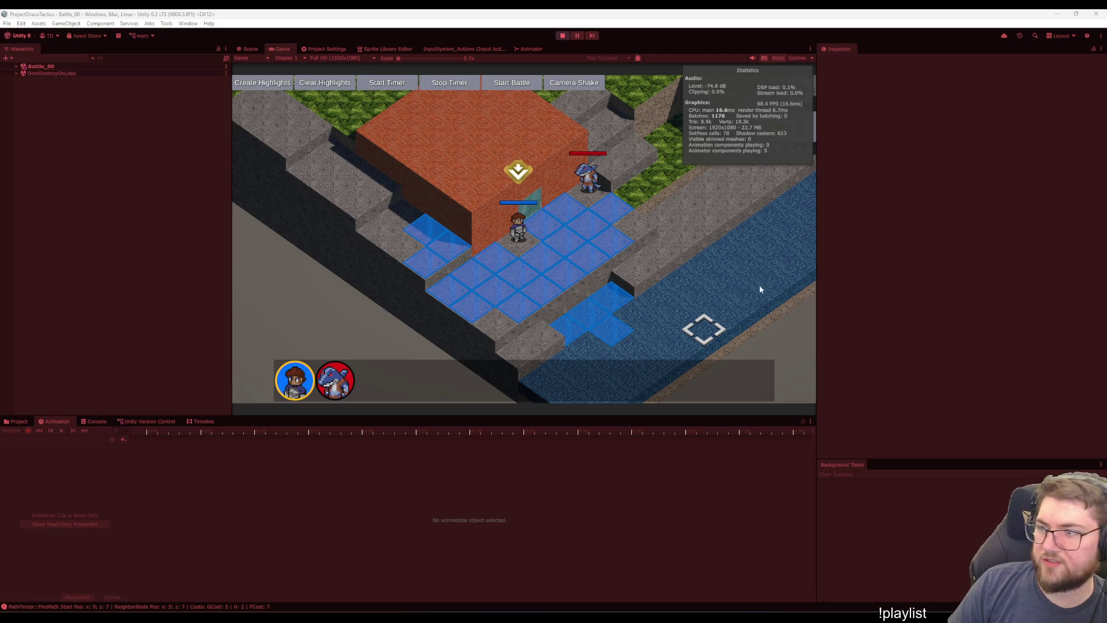
pyautogui.click(502, 236)
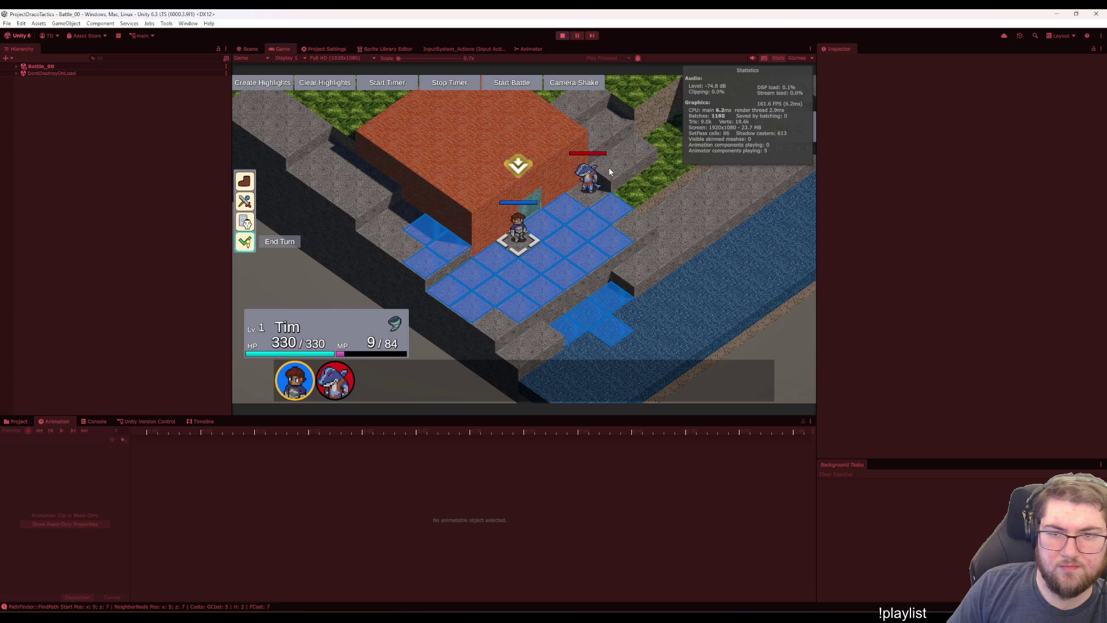
pyautogui.press('Escape')
pyautogui.click(777, 58)
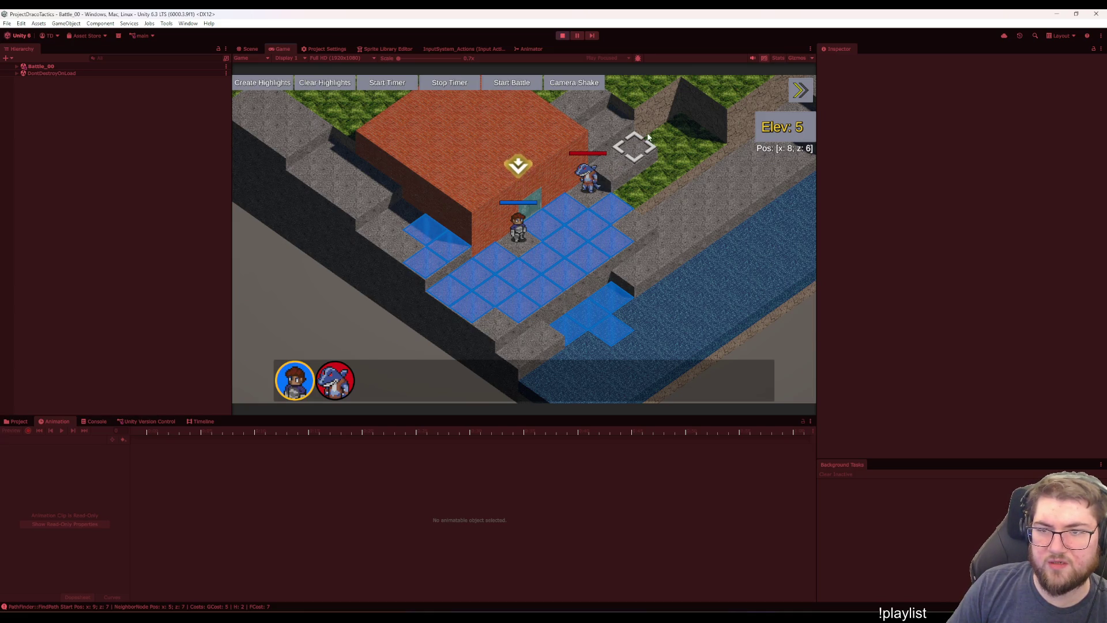
# Look over the enemy unit, then open, cancel and reopen the hero's action menu
pyautogui.moveTo(593, 190)
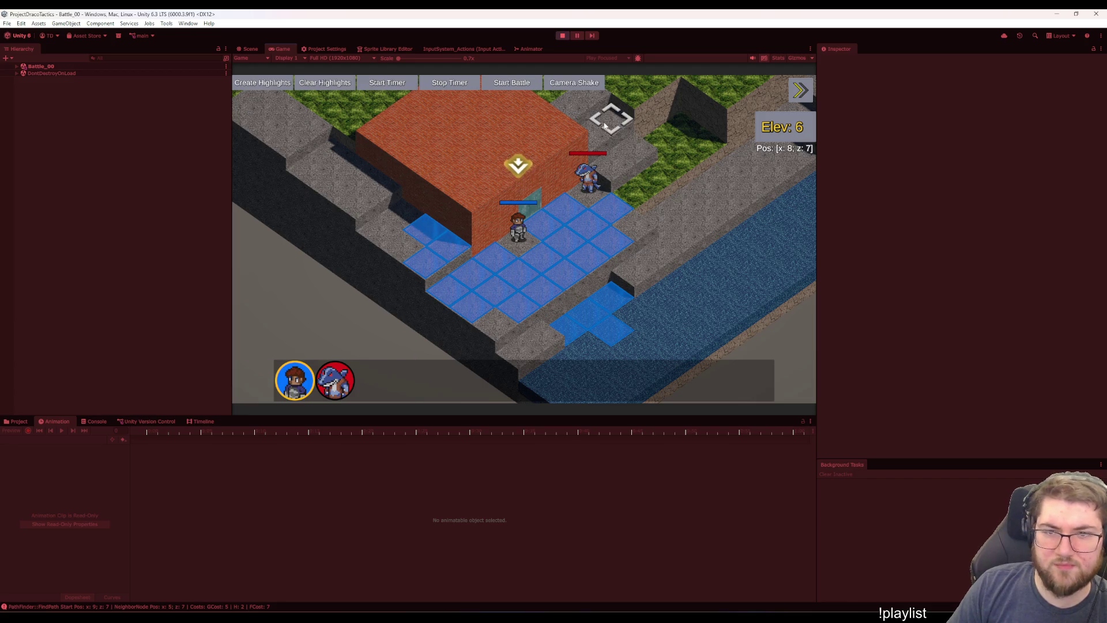
pyautogui.click(518, 261)
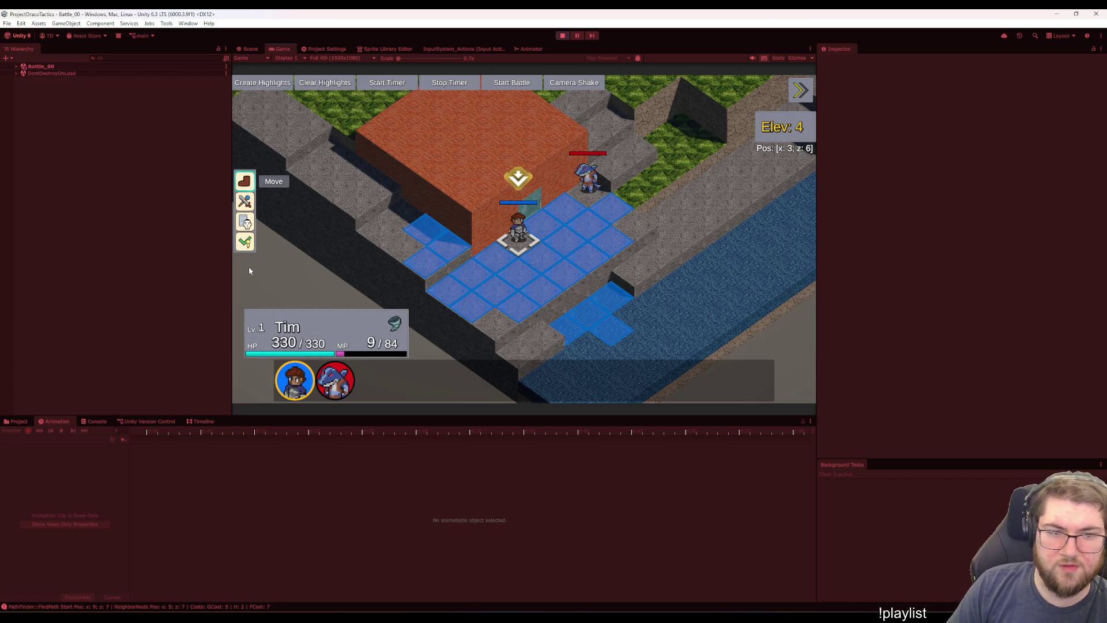
pyautogui.rightClick(492, 298)
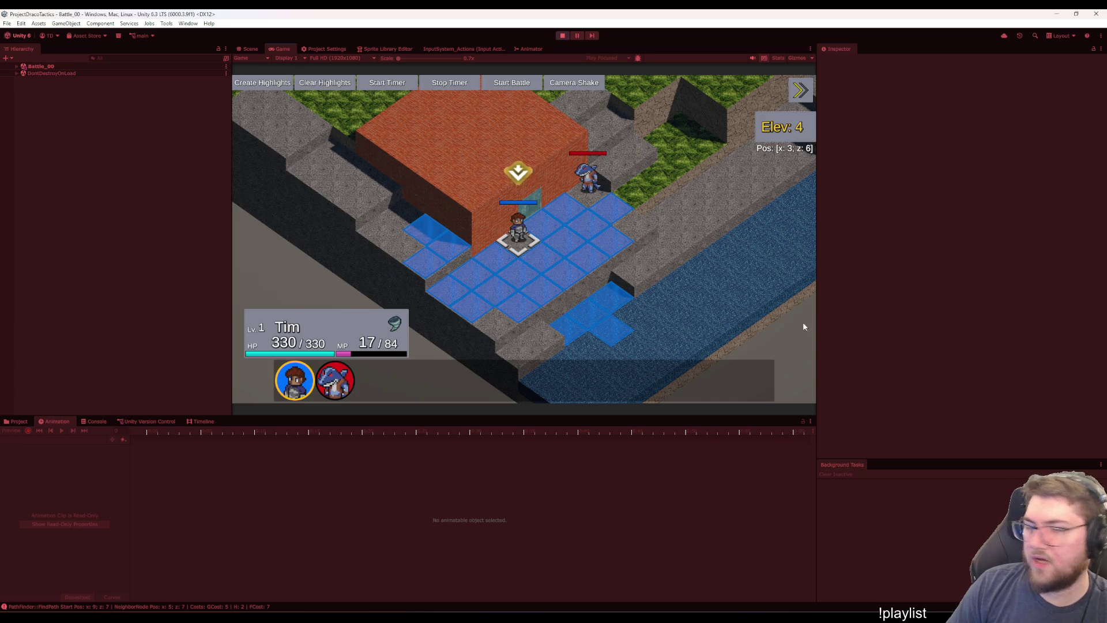
pyautogui.click(515, 236)
# Let the Wereshark's attacks play out until the hero drops to 150/330 HP, then dismiss the action menu
pyautogui.rightClick(515, 236)
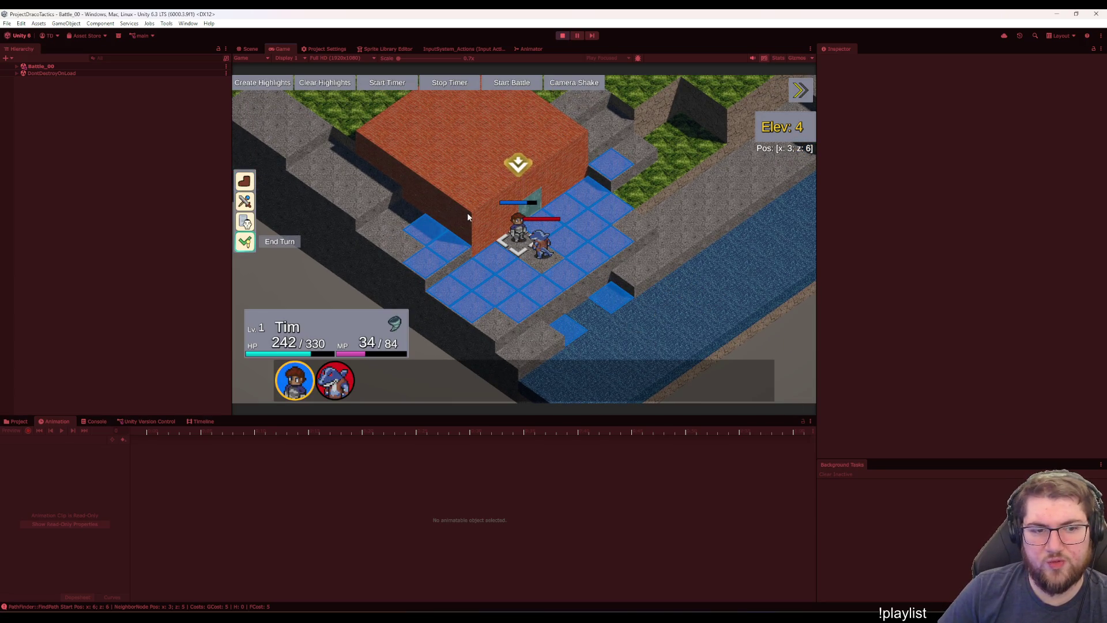
pyautogui.press('Escape')
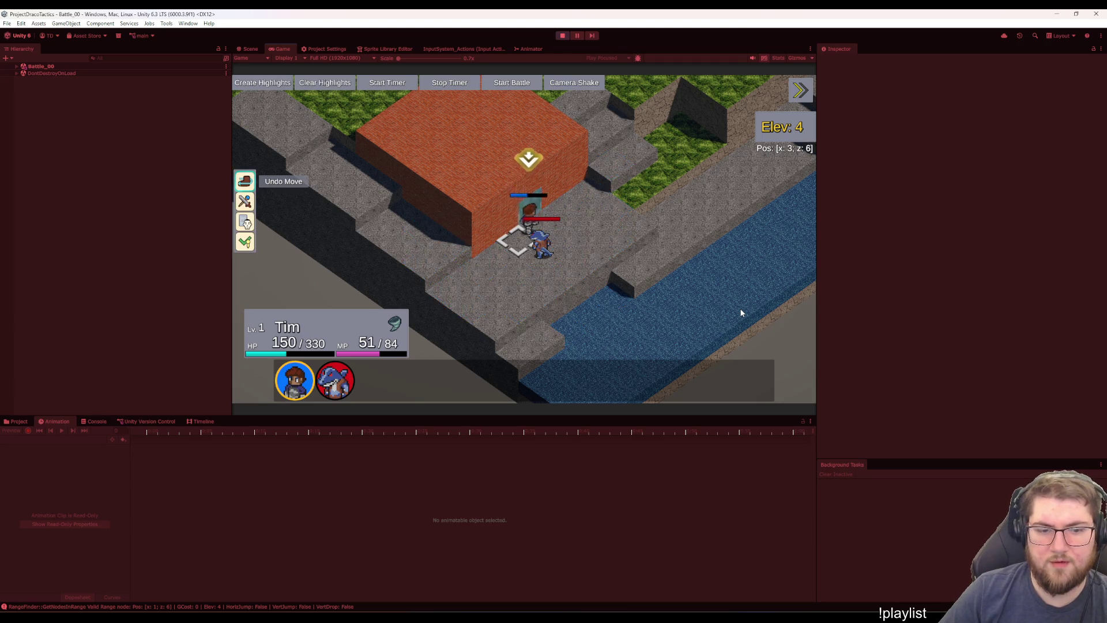
# Run fullheal in the debug console, end turns, and move the unit two tiles right
pyautogui.press('`')
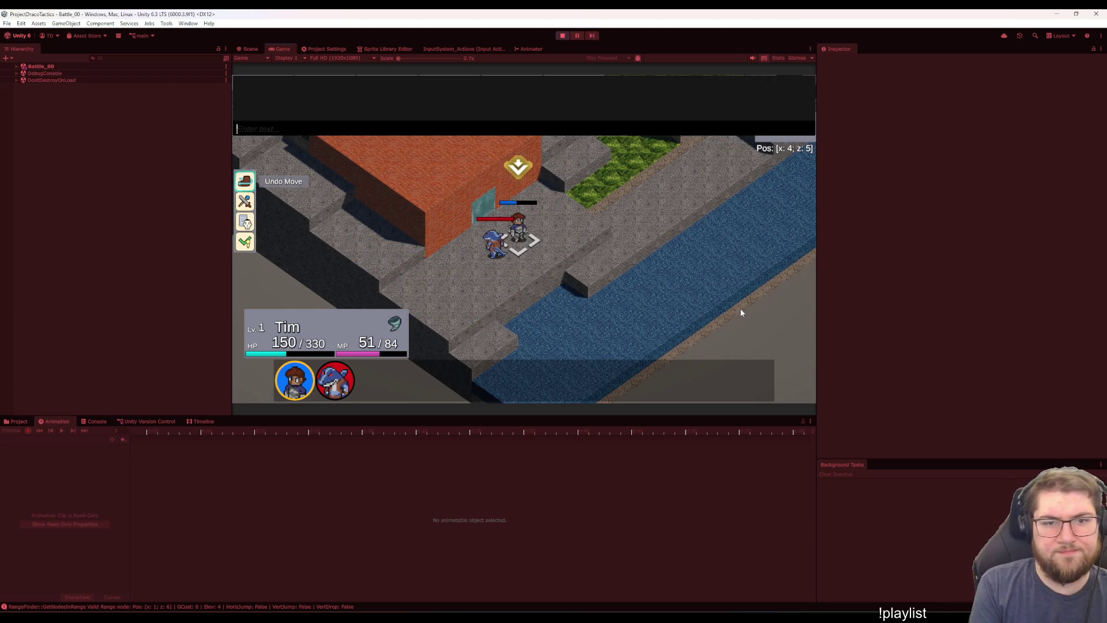
pyautogui.write('fullheal')
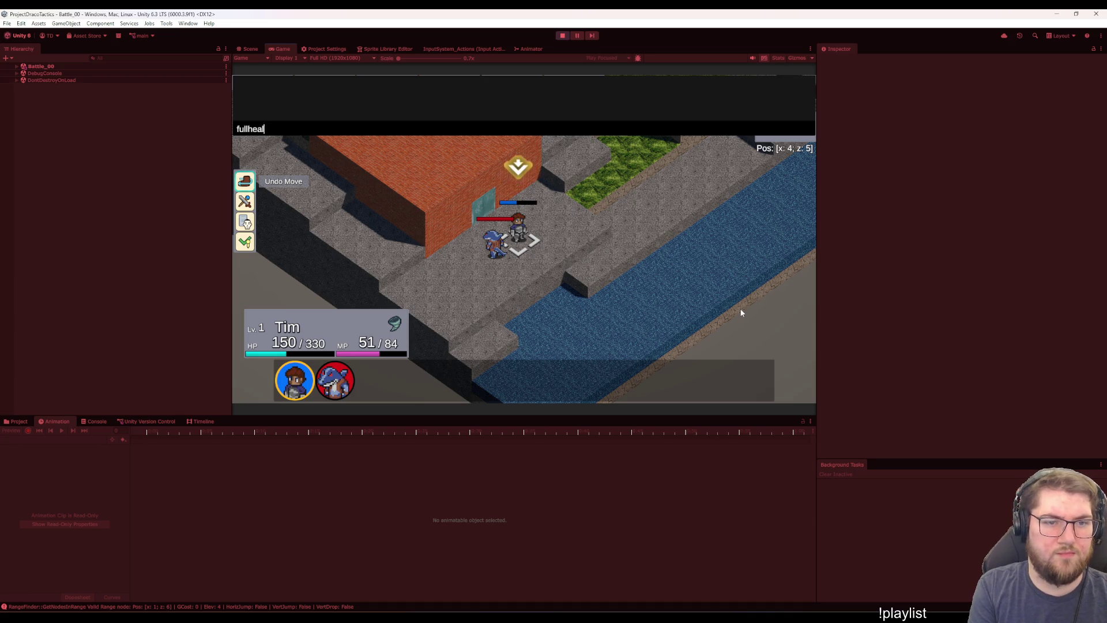
pyautogui.press('Return')
pyautogui.press('Up')
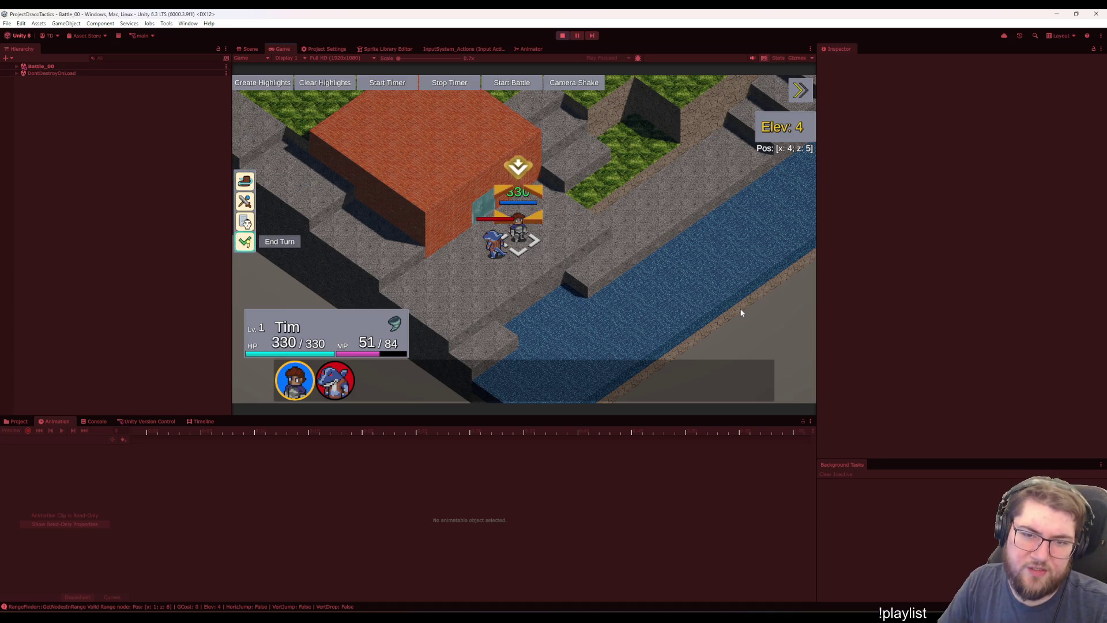
pyautogui.press('Return')
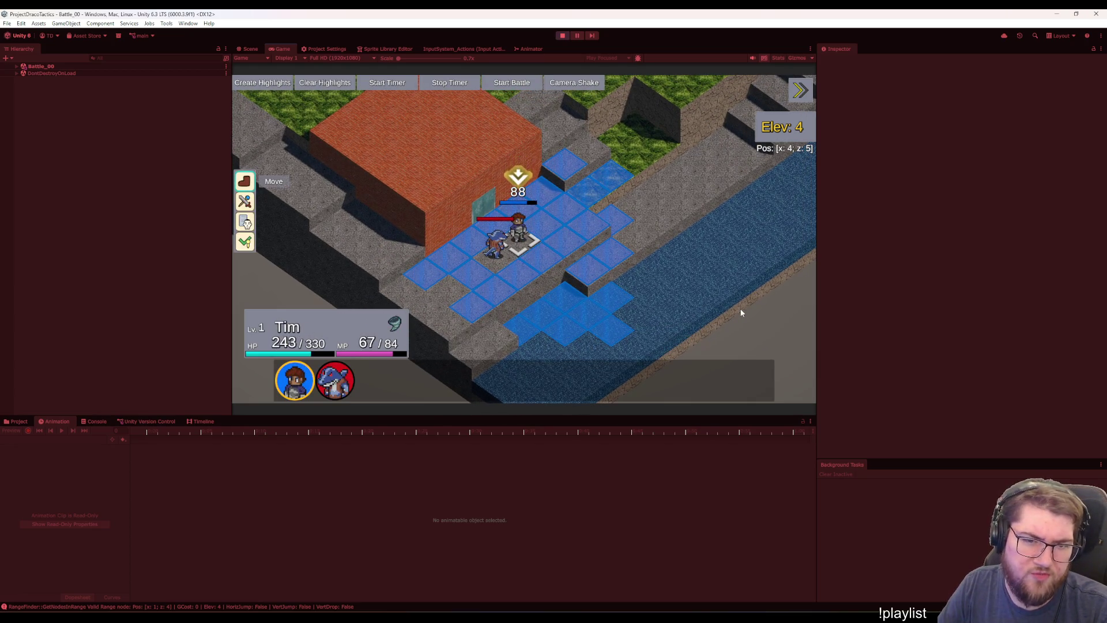
pyautogui.press('Down')
pyautogui.press('Return')
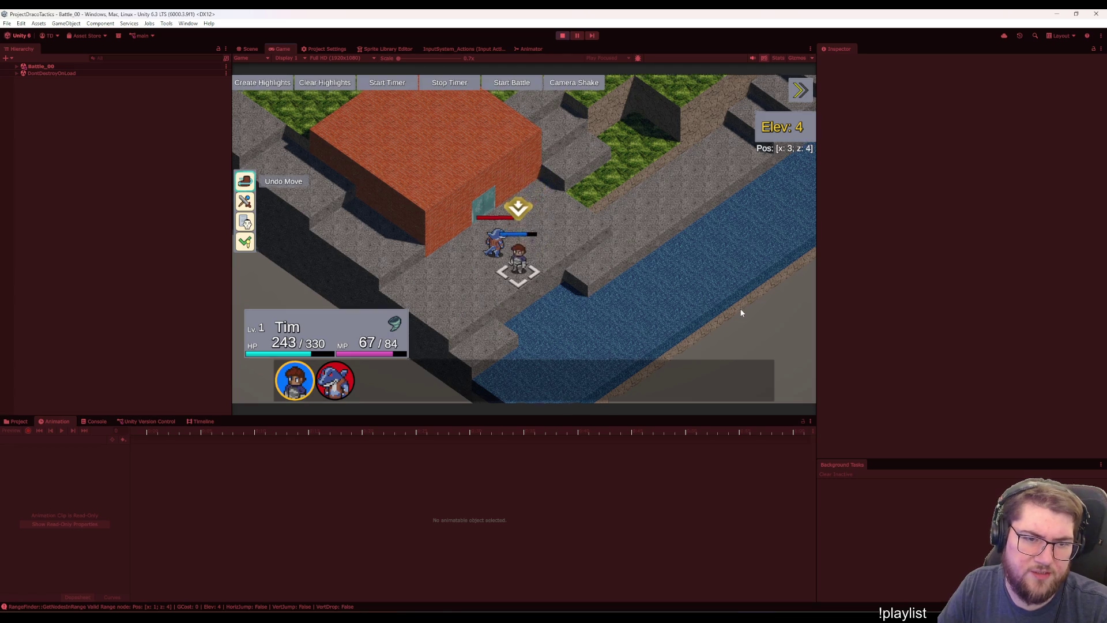
pyautogui.press('Up')
pyautogui.press('Down')
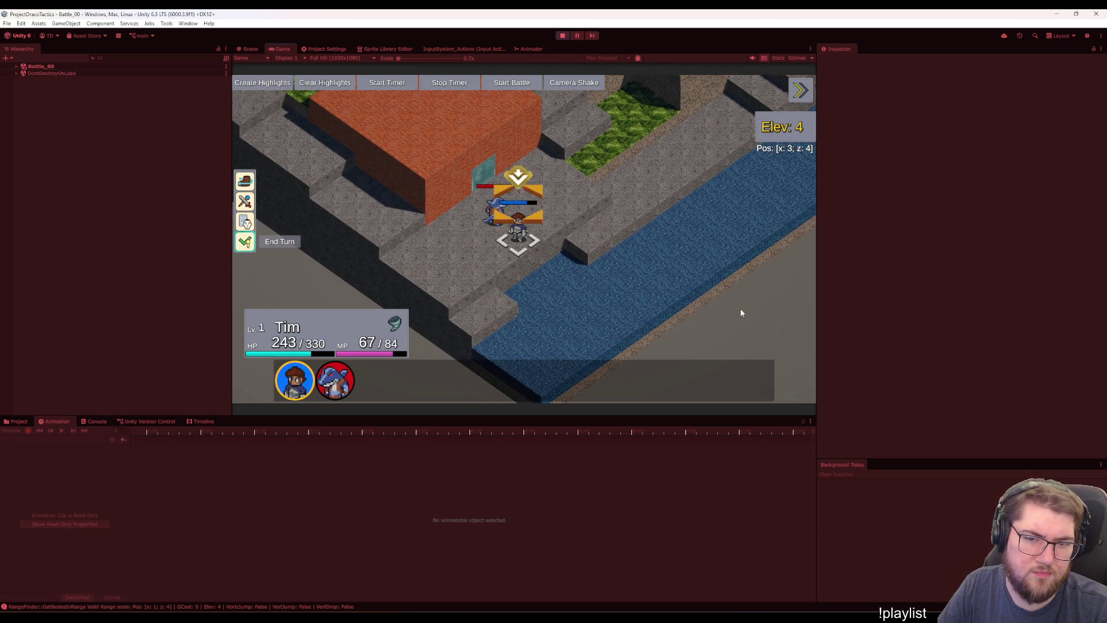
pyautogui.press('Return')
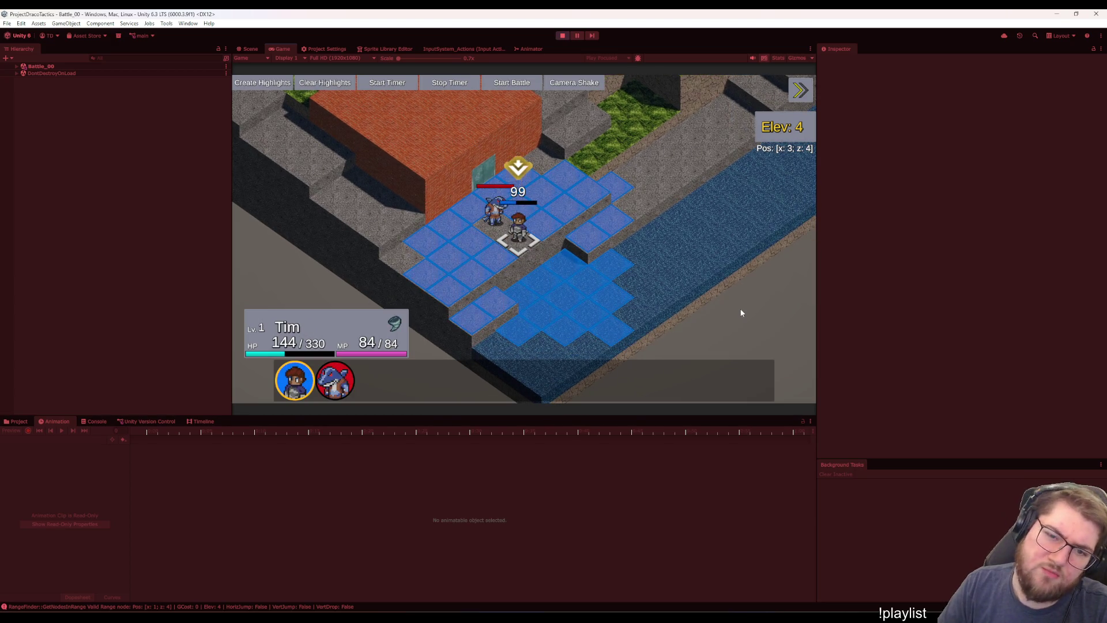
pyautogui.press('Right')
pyautogui.press('Right')
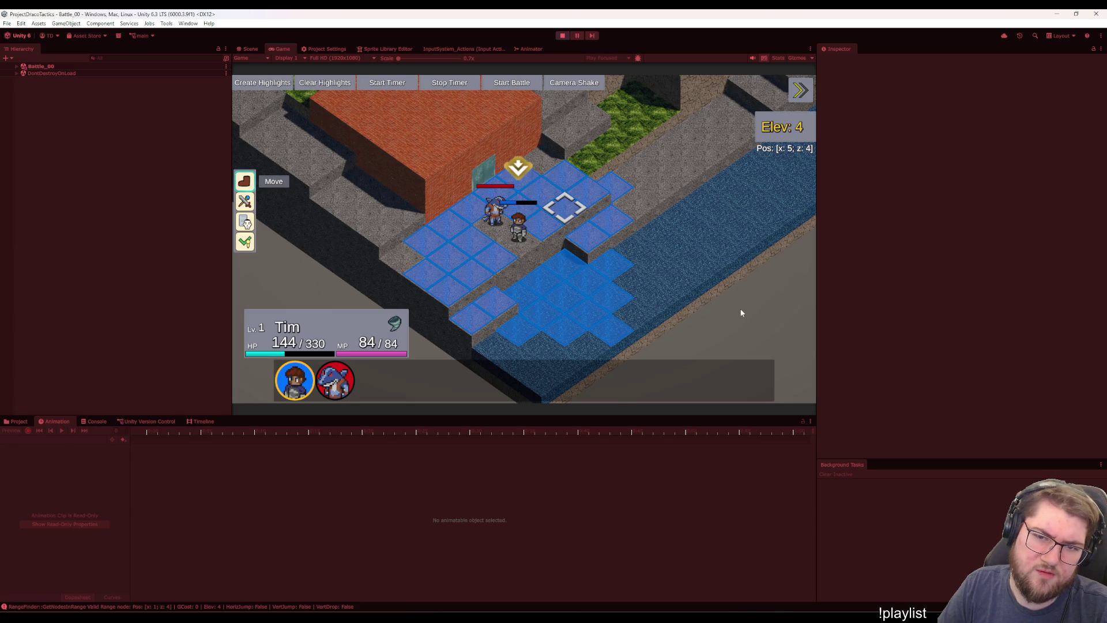
pyautogui.press('Return')
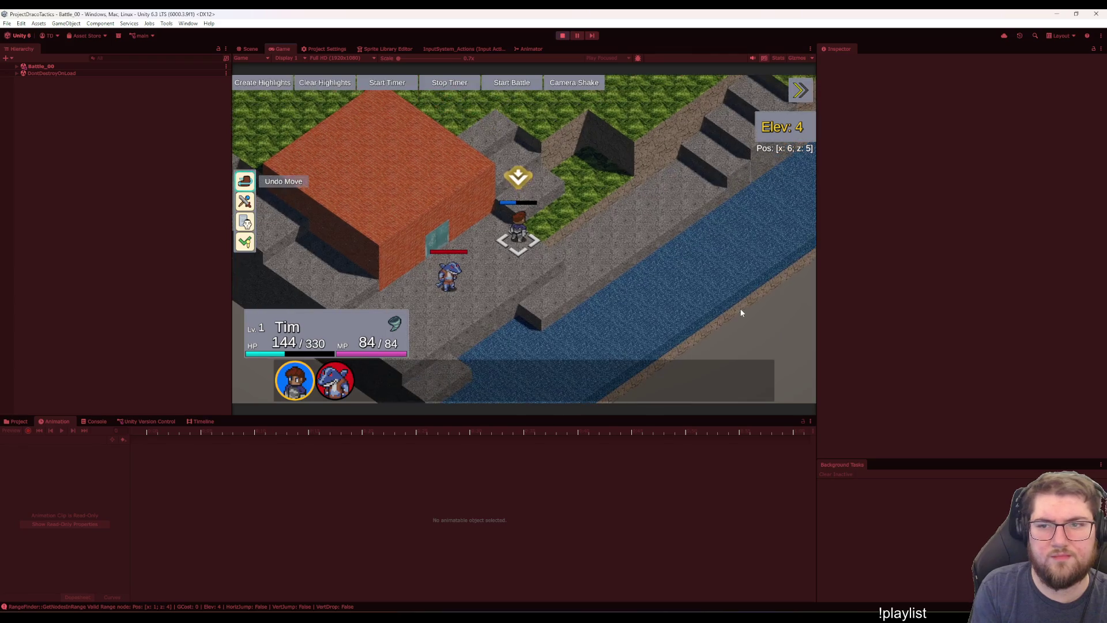
# Run heal, end the turn, move onto the rooftop, then move four tiles left and end the turn
pyautogui.press('`')
pyautogui.write('fullheal')
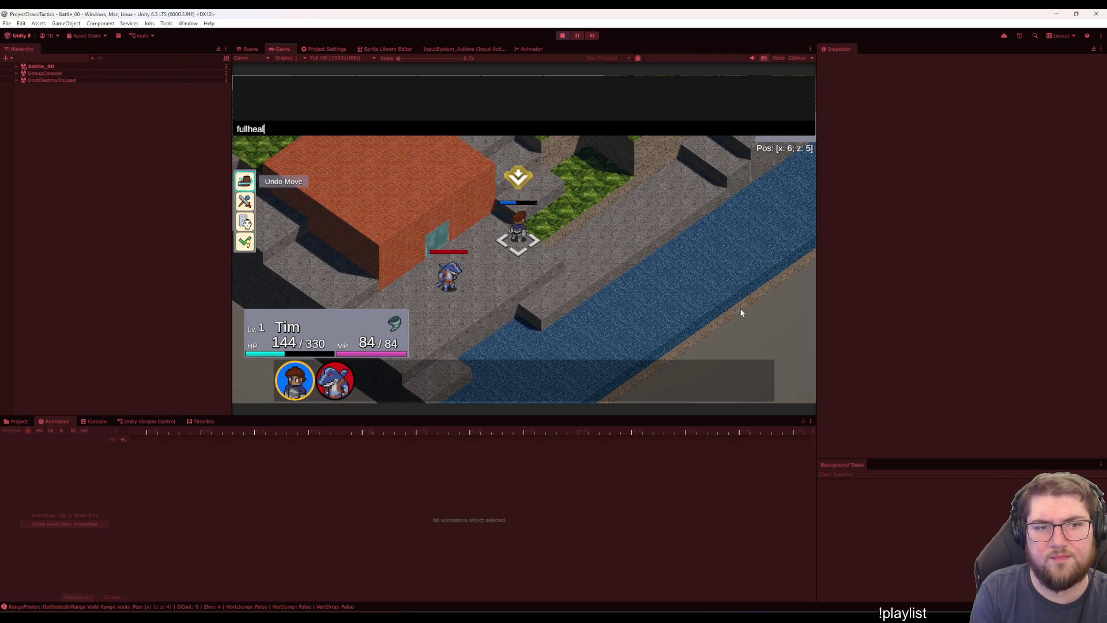
pyautogui.press('Return')
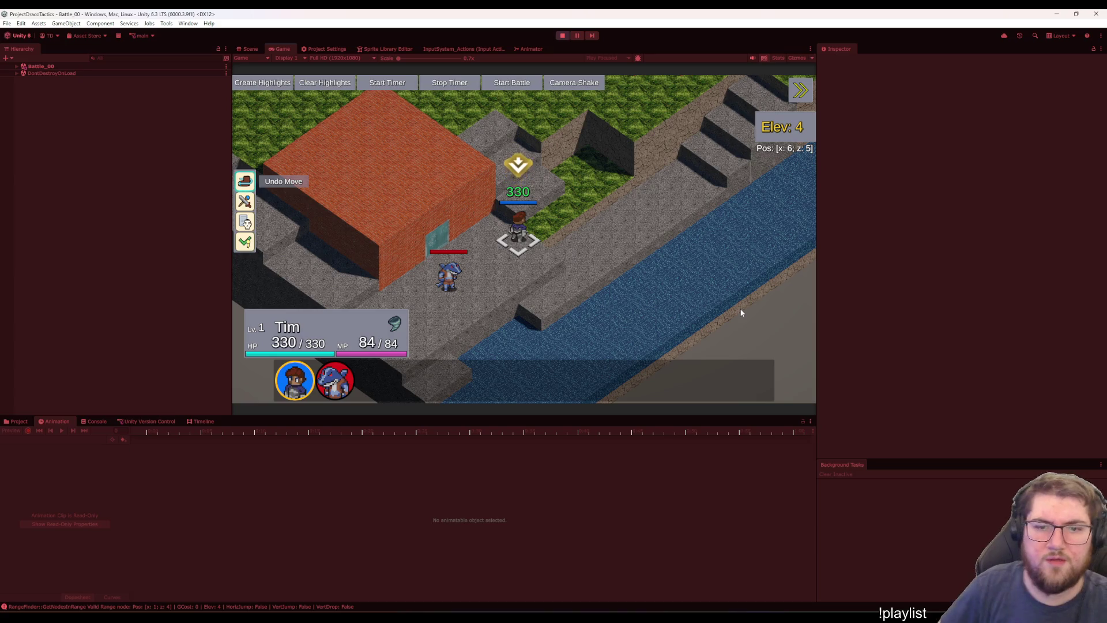
pyautogui.press('Up')
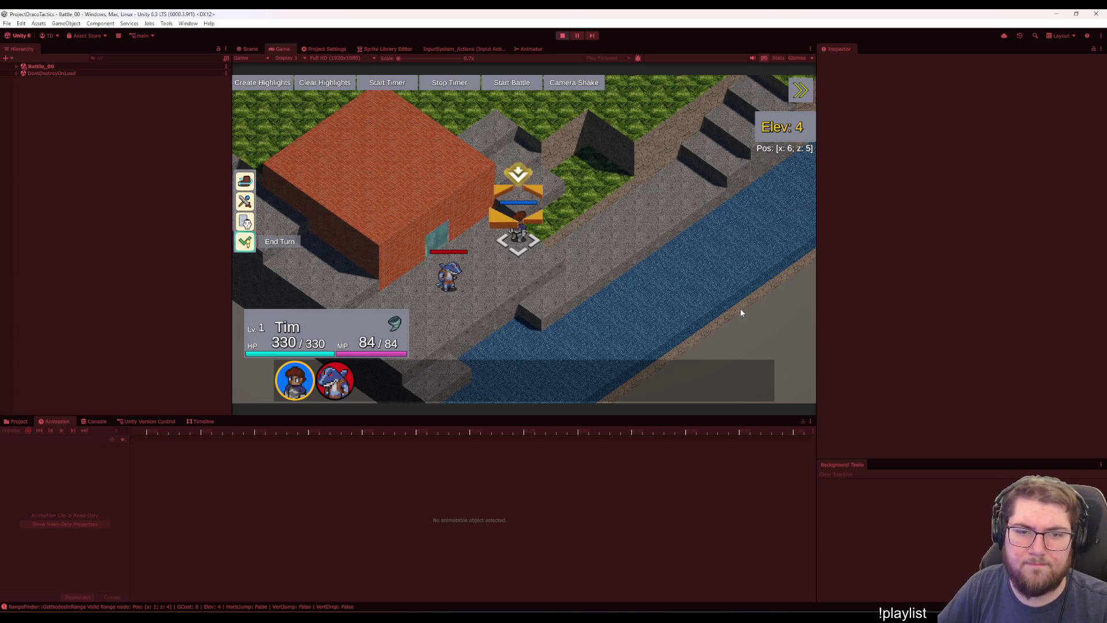
pyautogui.press('Return')
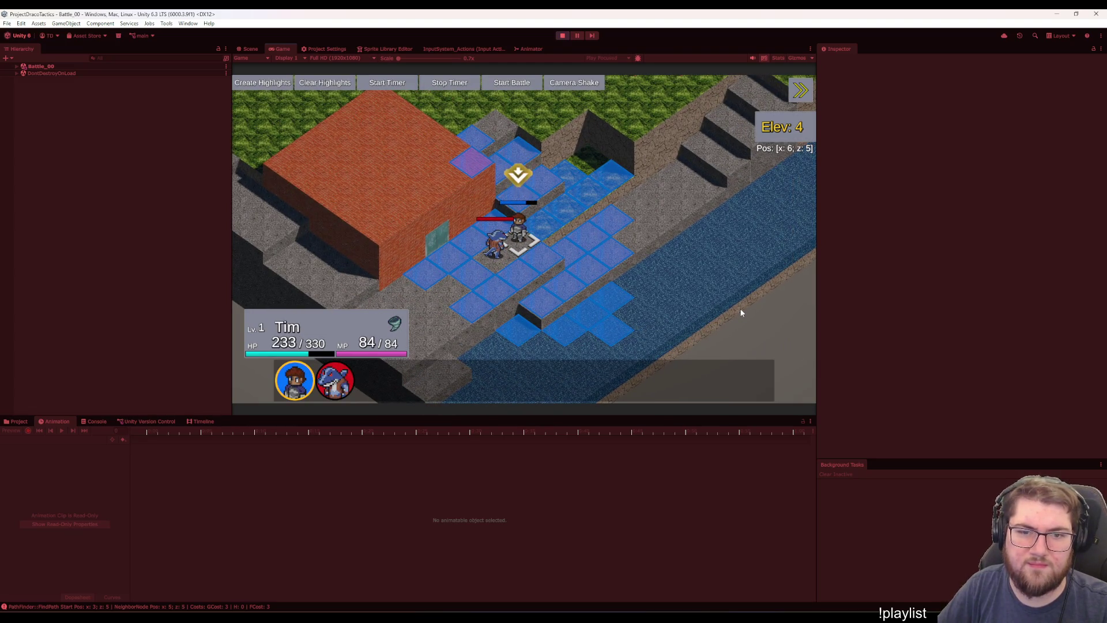
pyautogui.press('Up')
pyautogui.press('Up')
pyautogui.press('Up')
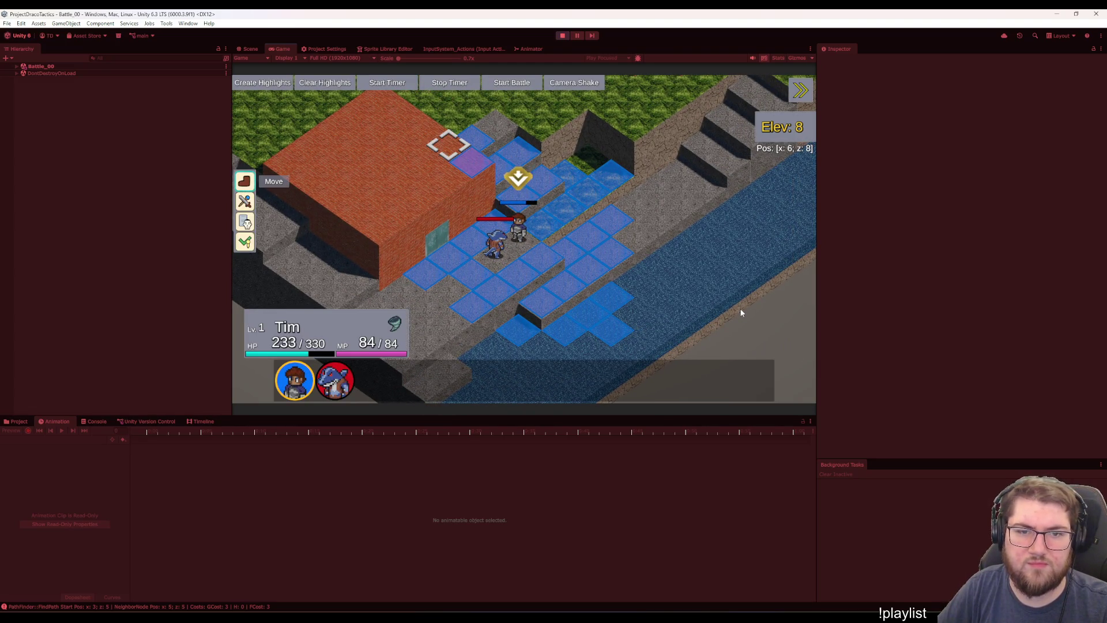
pyautogui.press('Right')
pyautogui.press('Return')
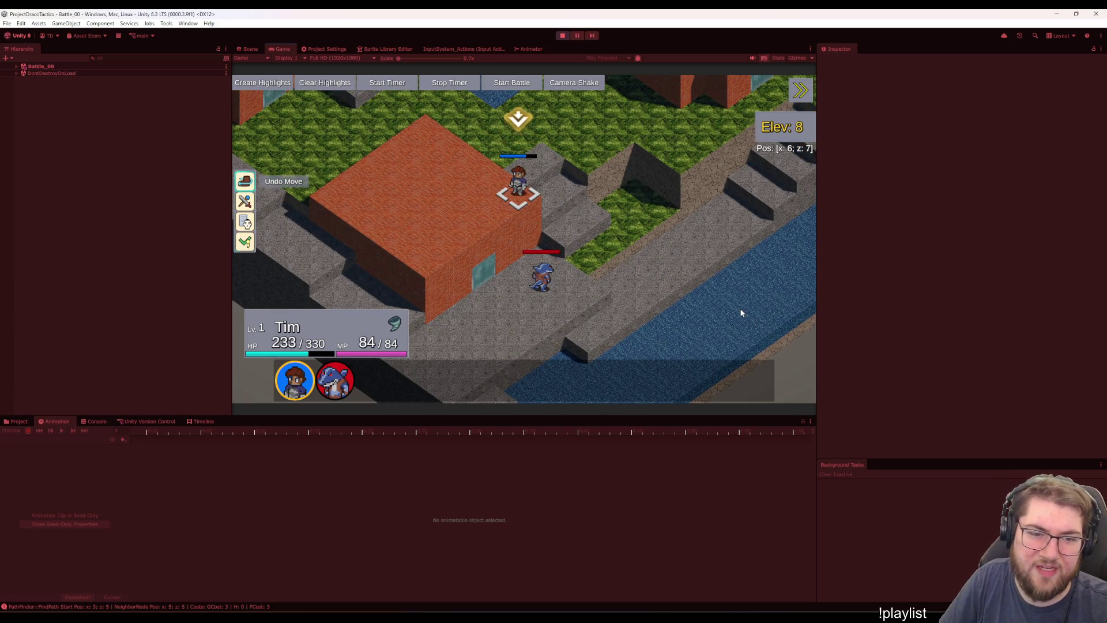
pyautogui.press('Up')
pyautogui.press('Return')
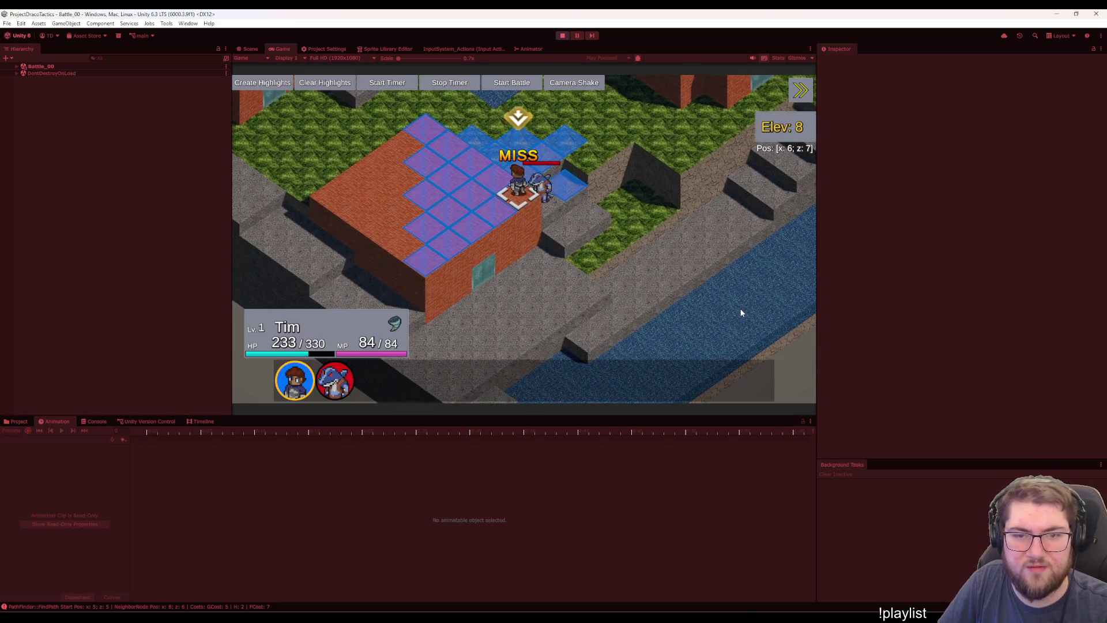
pyautogui.press('Left')
pyautogui.press('Left')
pyautogui.press('Left')
pyautogui.press('Return')
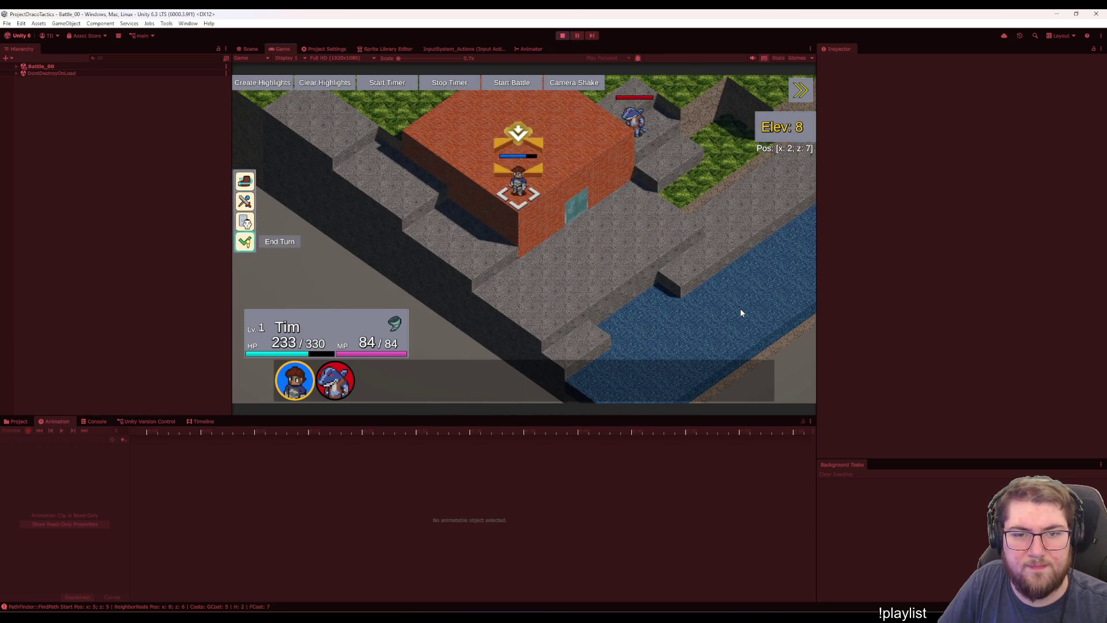
pyautogui.press('Return')
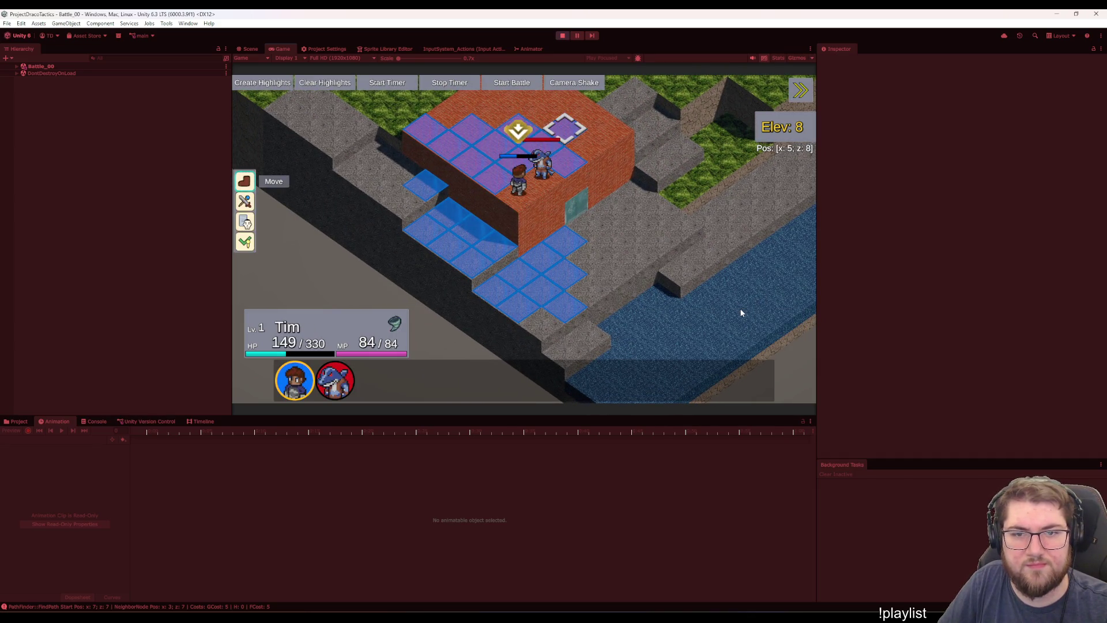
# Undo the move, review Short Sword and Buckler, move to rooftop tile [3, 8], and highlight End Turn
pyautogui.press('Return')
pyautogui.press('Return')
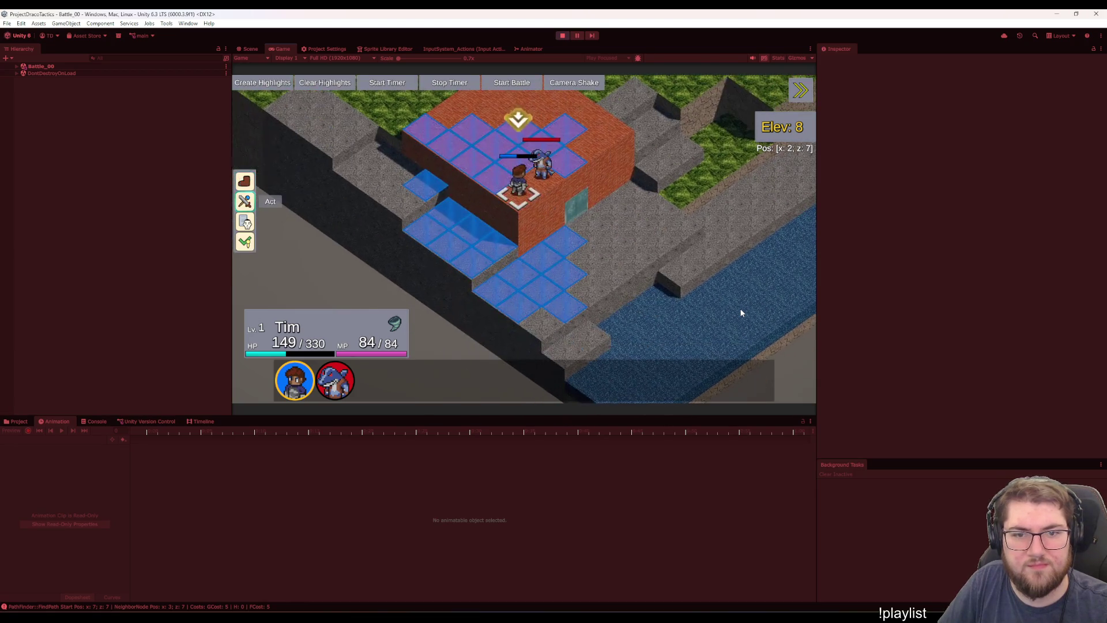
pyautogui.press('Return')
pyautogui.press('Escape')
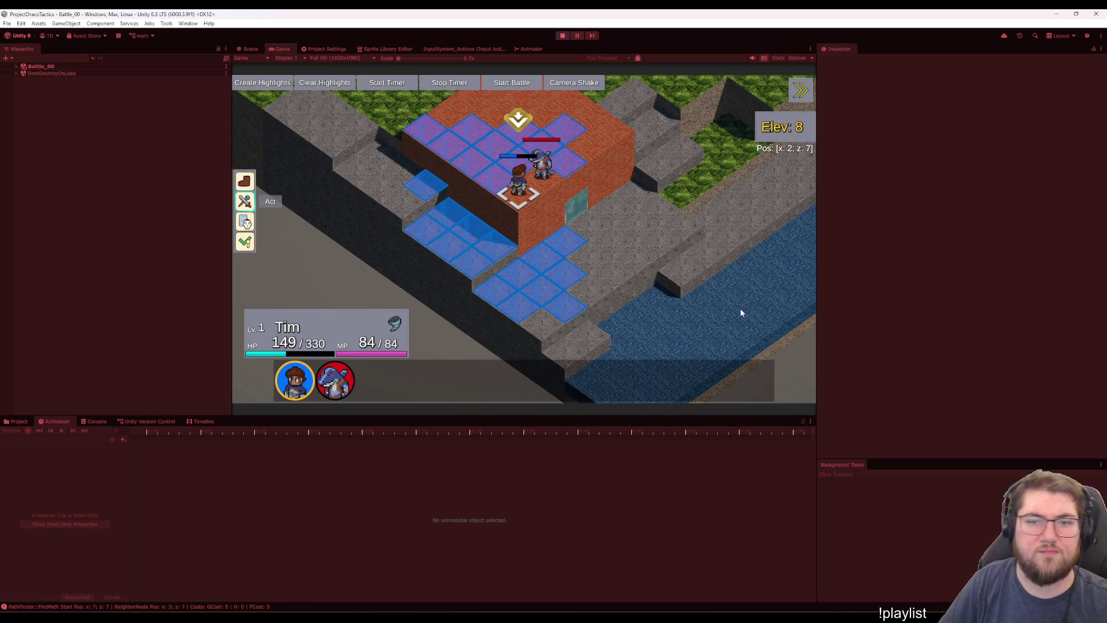
pyautogui.press('Up')
pyautogui.press('Return')
pyautogui.press('Up')
pyautogui.press('Return')
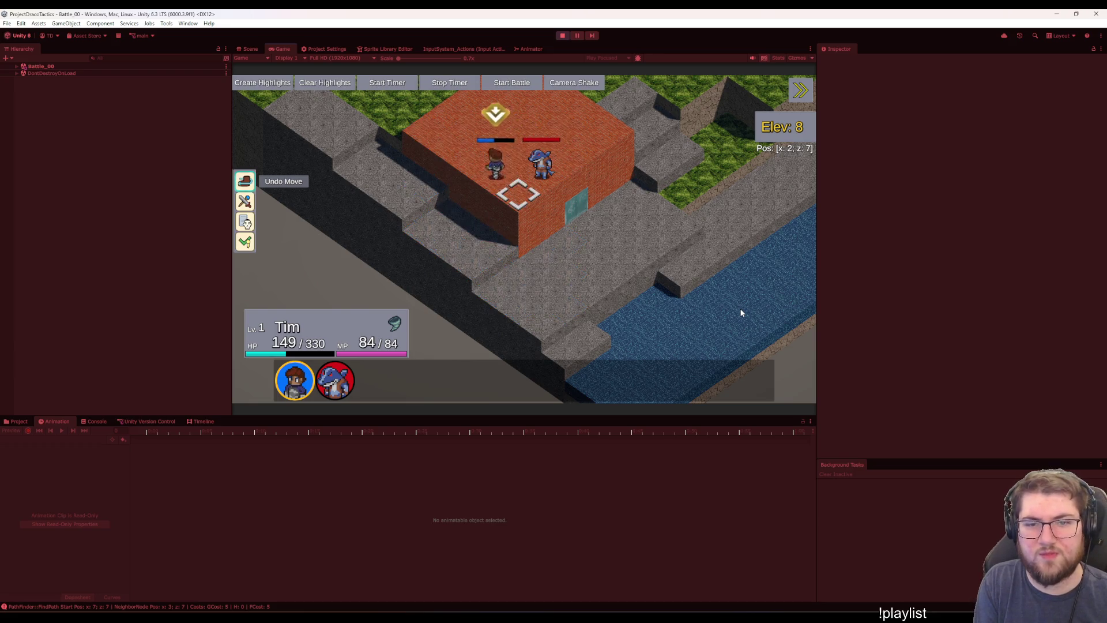
pyautogui.press('Down')
pyautogui.press('Return')
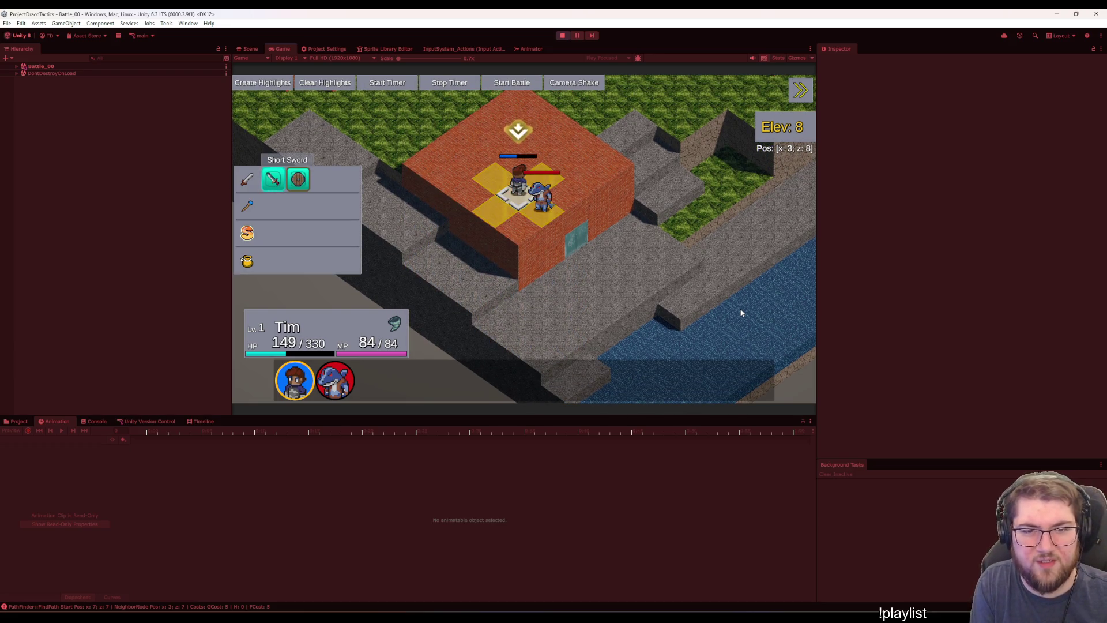
pyautogui.press('Right')
pyautogui.press('Return')
pyautogui.press('Return')
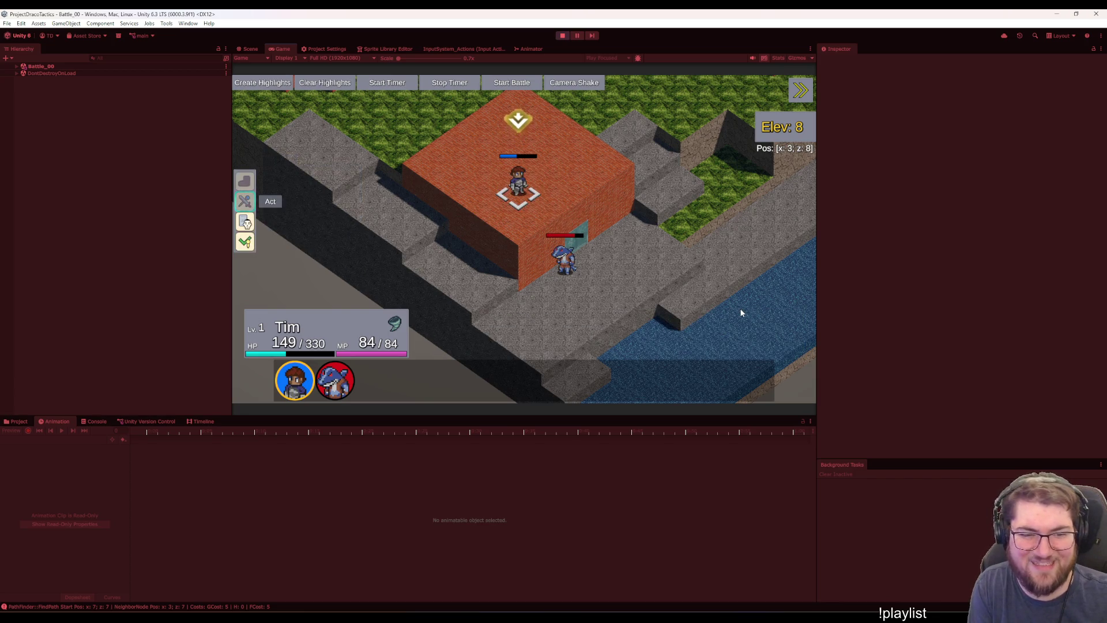
pyautogui.press('Down')
pyautogui.press('Down')
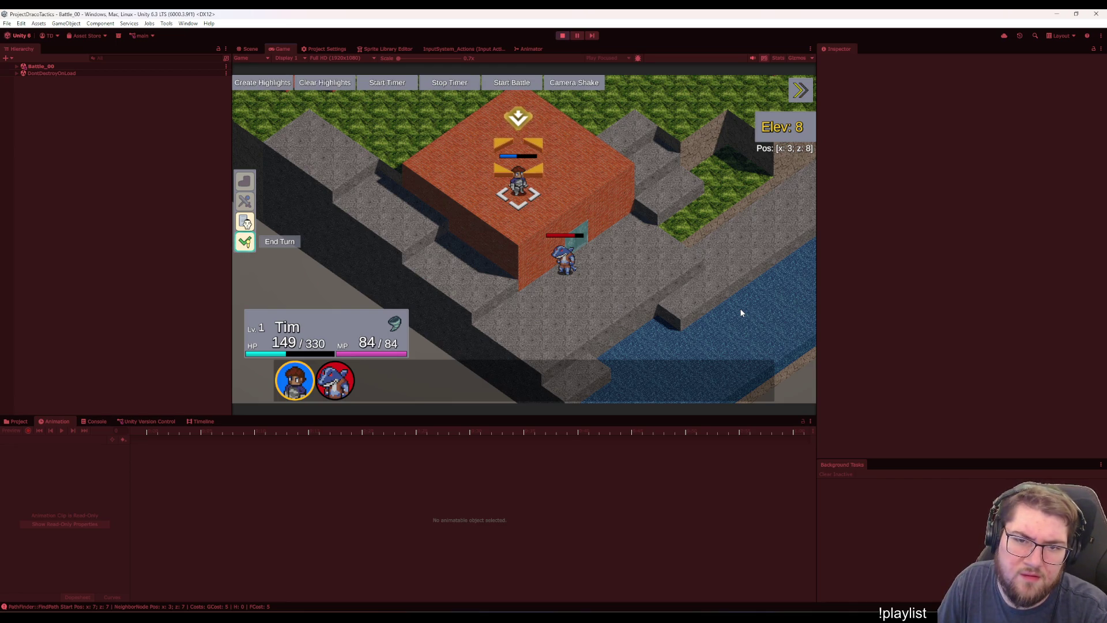
# Expand Battle_00's unit hierarchy down to HUD_OverheadFacingDirections and its FacingDirectionsContainer
pyautogui.click(17, 66)
pyautogui.click(89, 135)
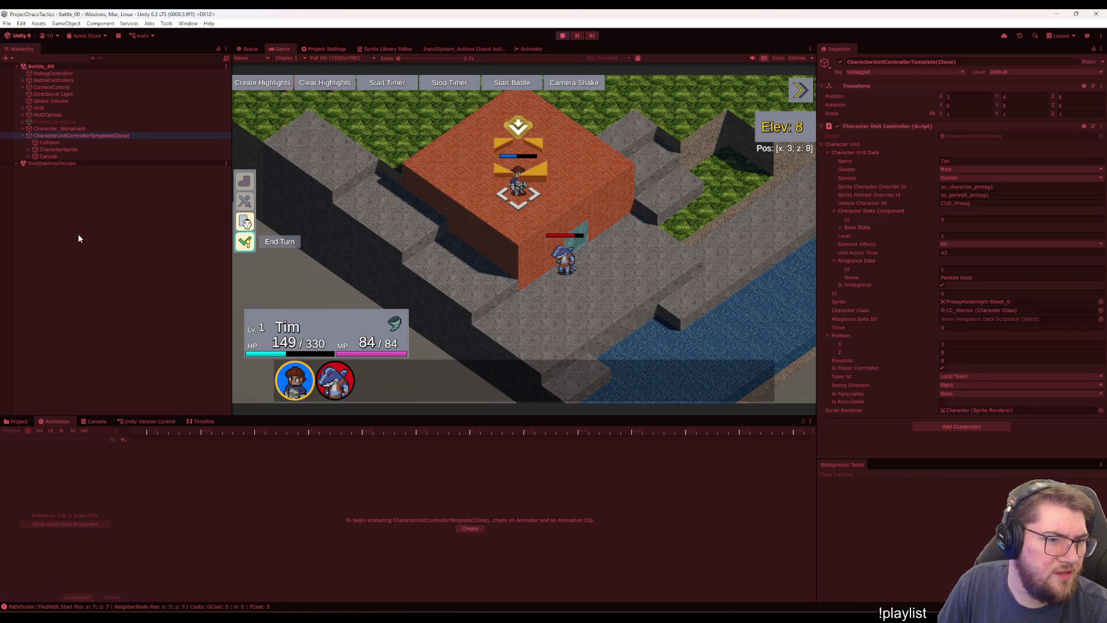
pyautogui.click(65, 150)
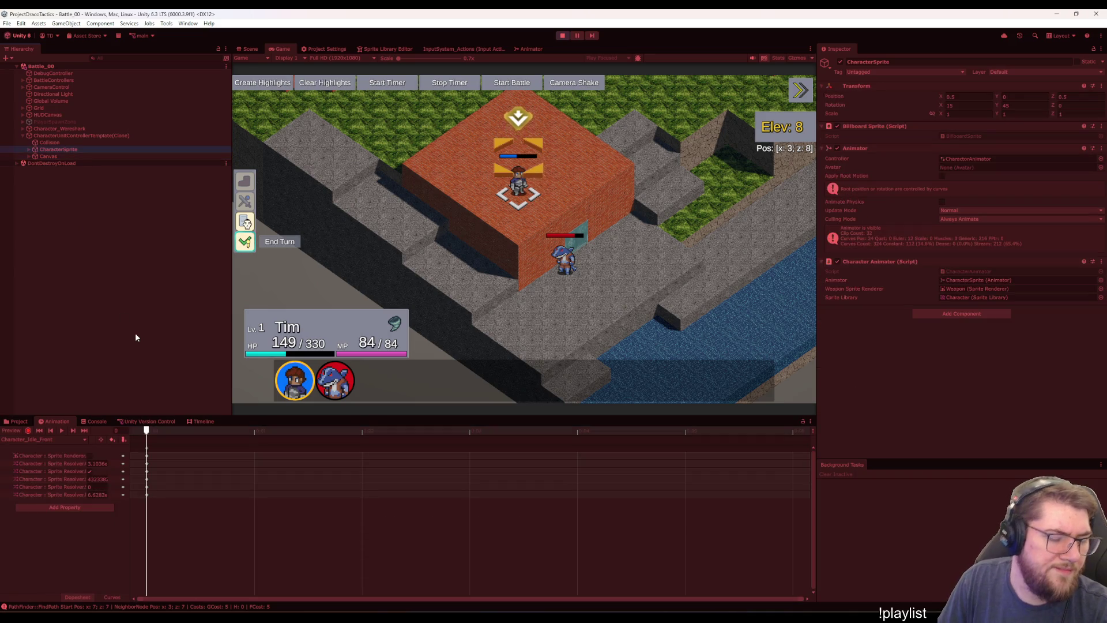
pyautogui.press('Down')
pyautogui.press('Right')
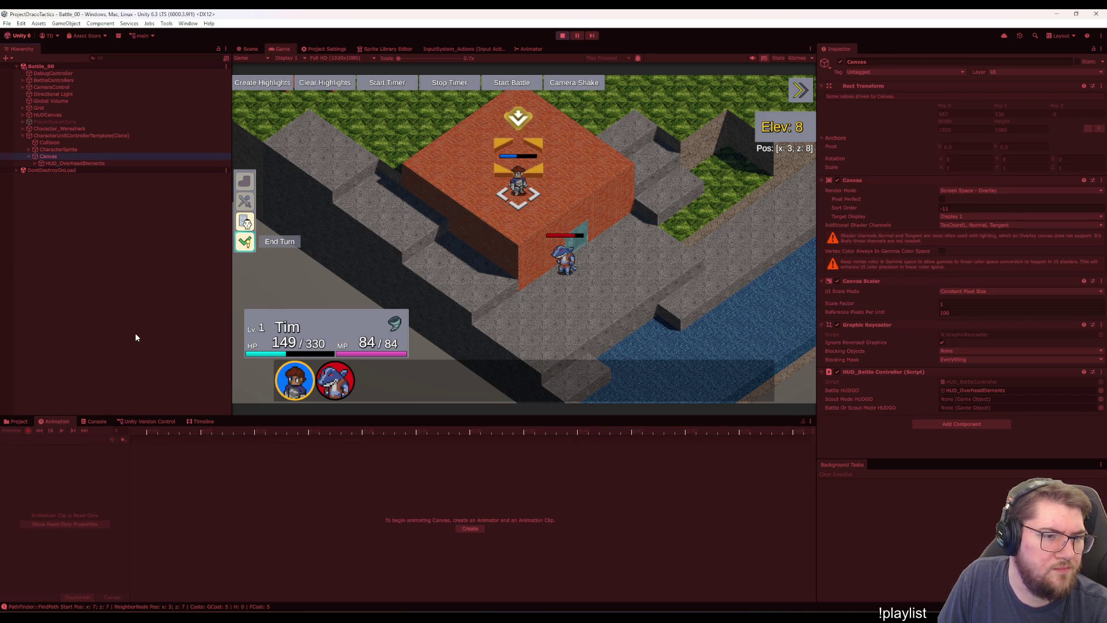
pyautogui.press('Down')
pyautogui.press('Right')
pyautogui.click(101, 205)
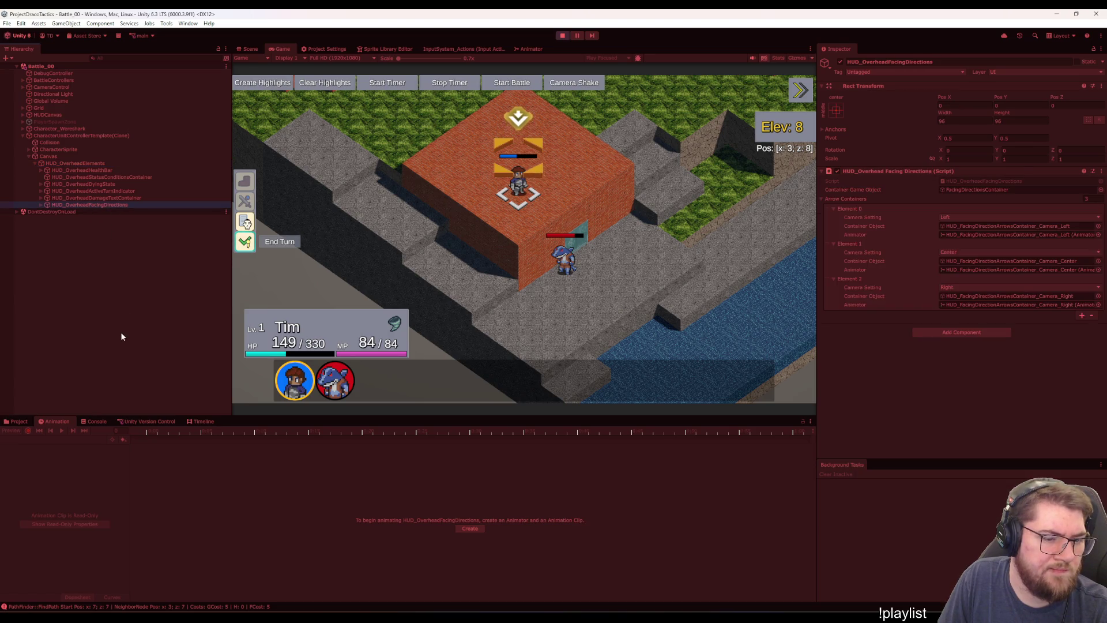
pyautogui.press('Right')
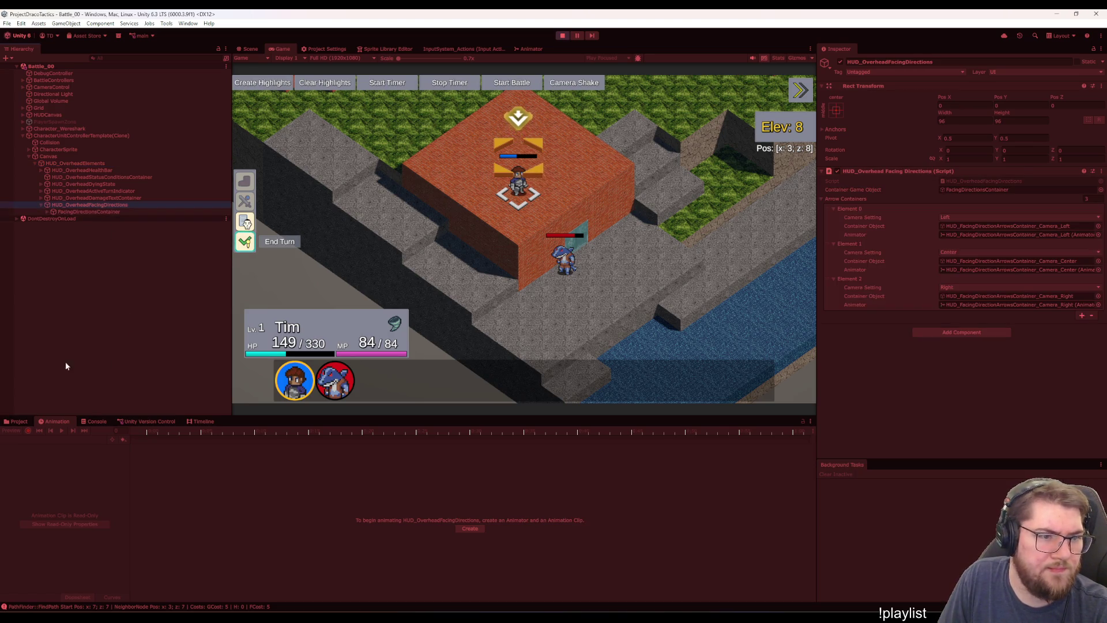
# Select the Camera_Center arrow container with the Animator open, then move the Animator tab aside and return to the Game view
pyautogui.click(520, 49)
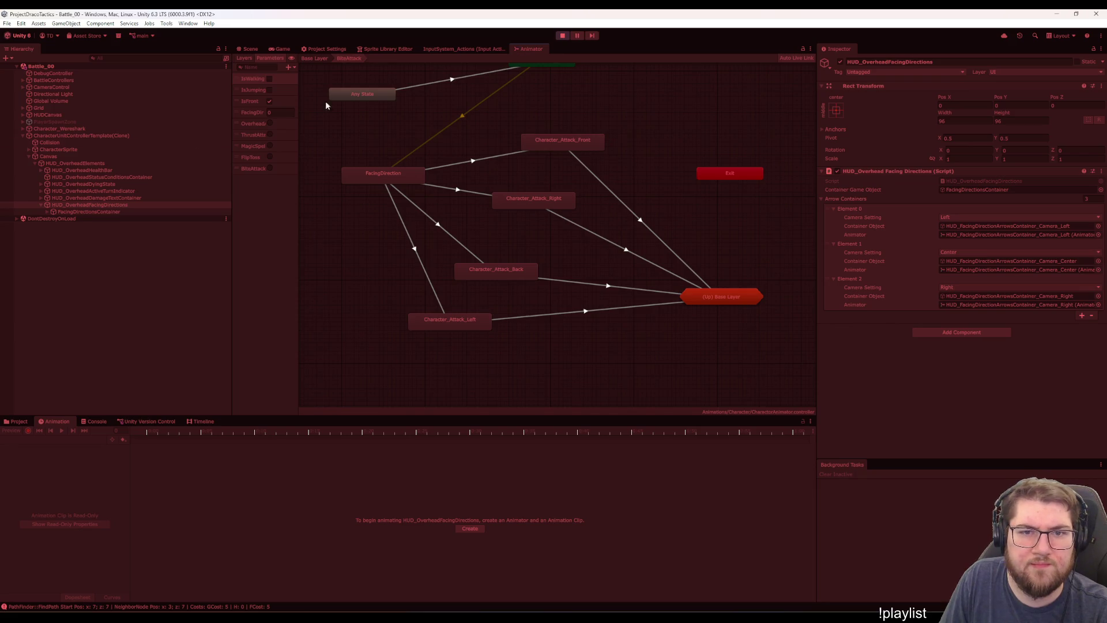
pyautogui.click(102, 211)
pyautogui.press('Right')
pyautogui.press('Down')
pyautogui.press('Down')
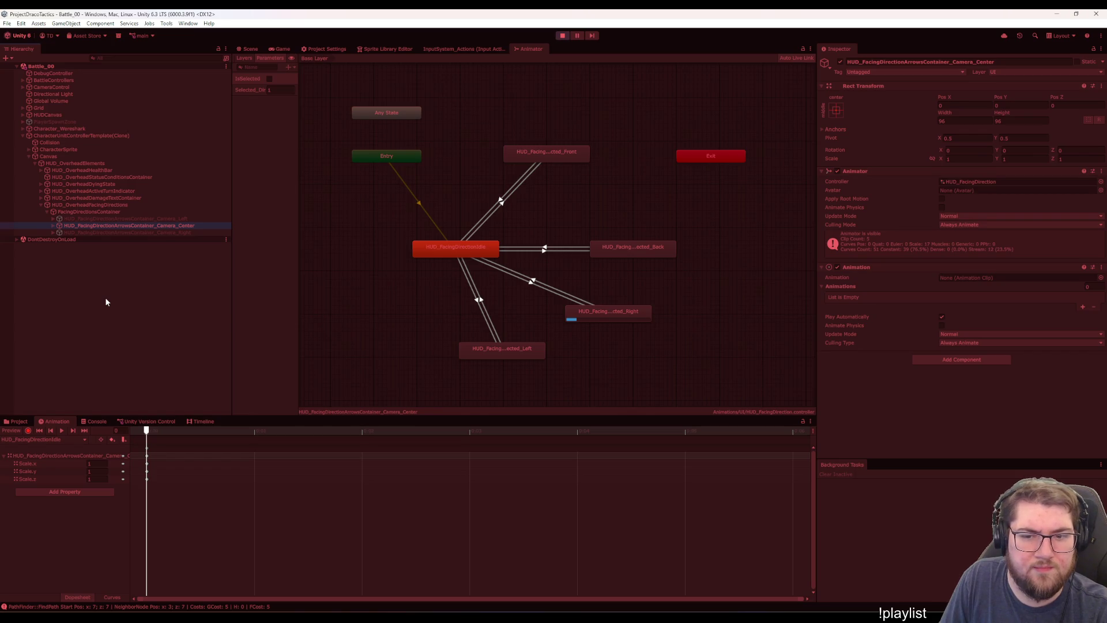
pyautogui.moveTo(527, 48); pyautogui.dragTo(526, 63)
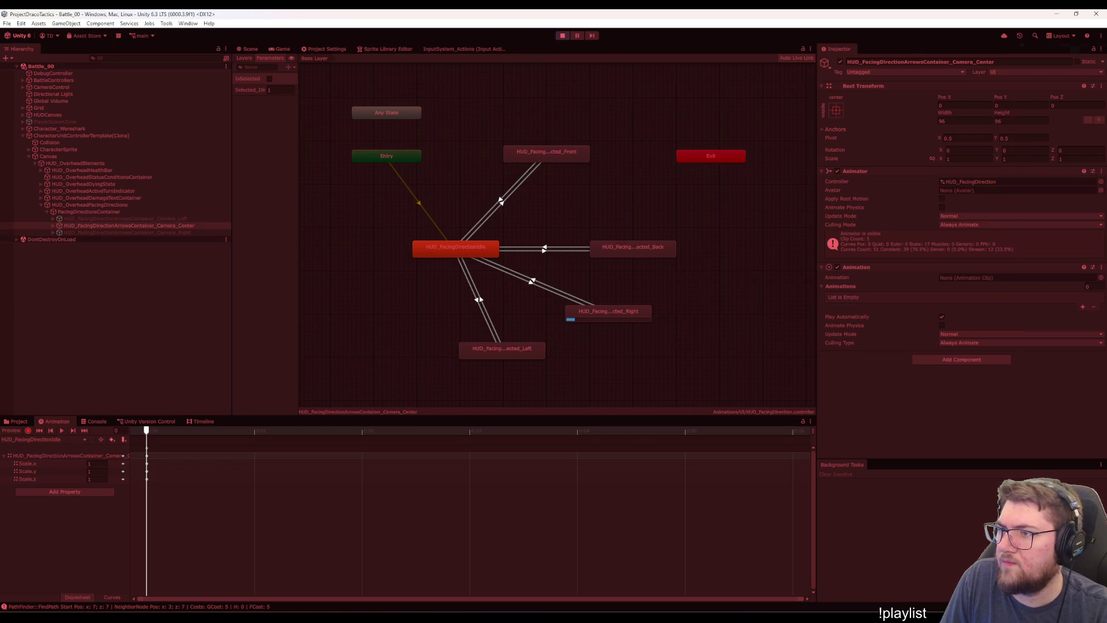
pyautogui.click(281, 48)
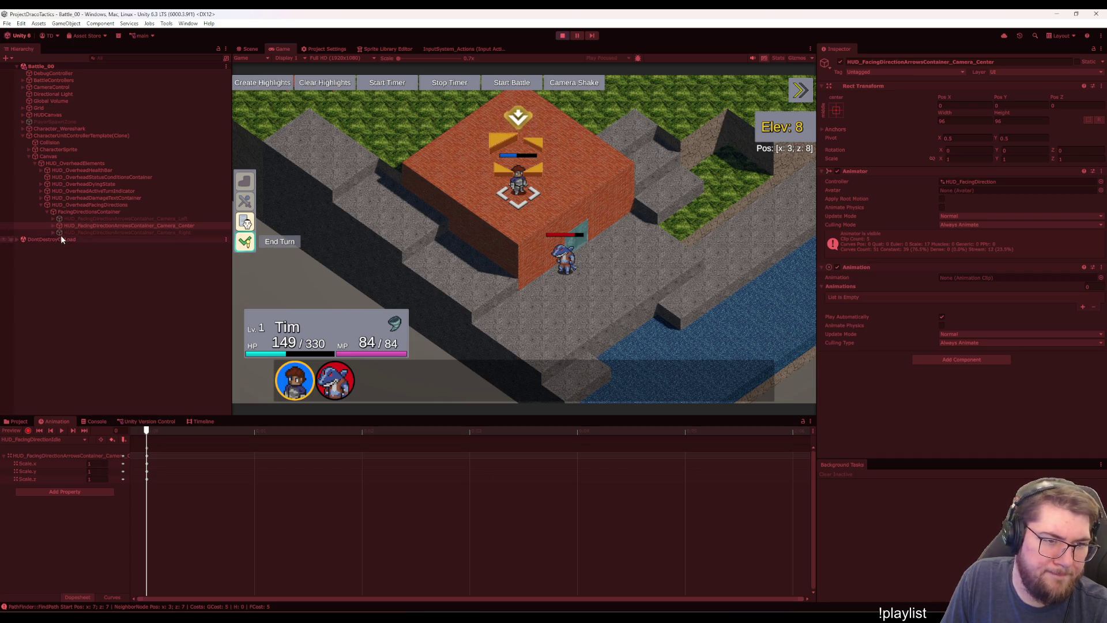
# Expand Camera_Center in the Hierarchy and step down from the Front arrow to the Back arrow object
pyautogui.press('Right')
pyautogui.press('Down')
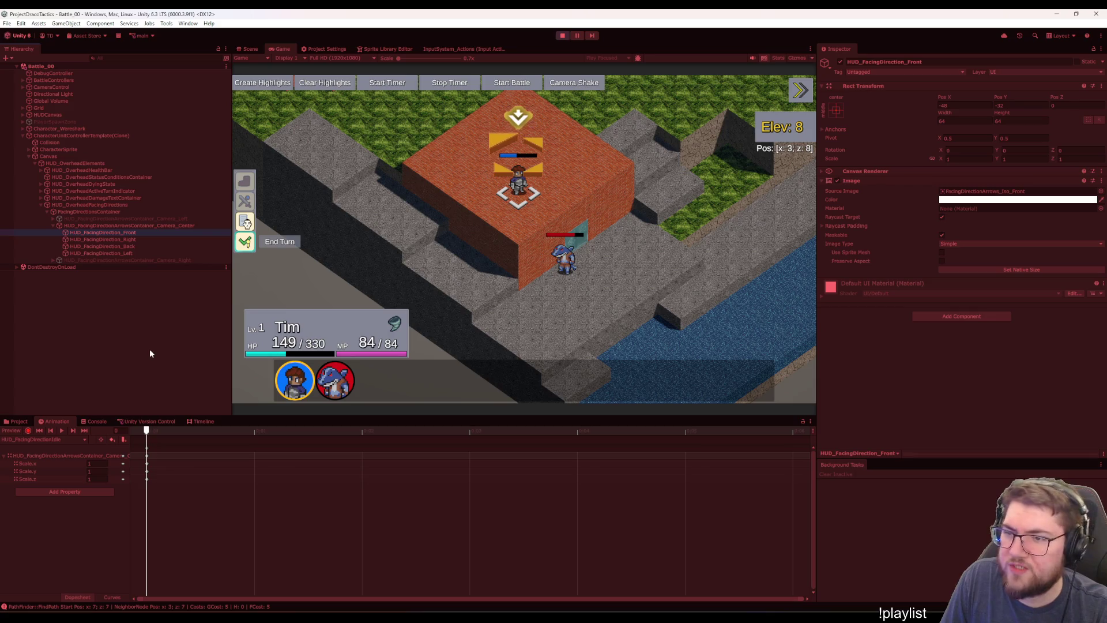
pyautogui.press('Down')
pyautogui.press('Down')
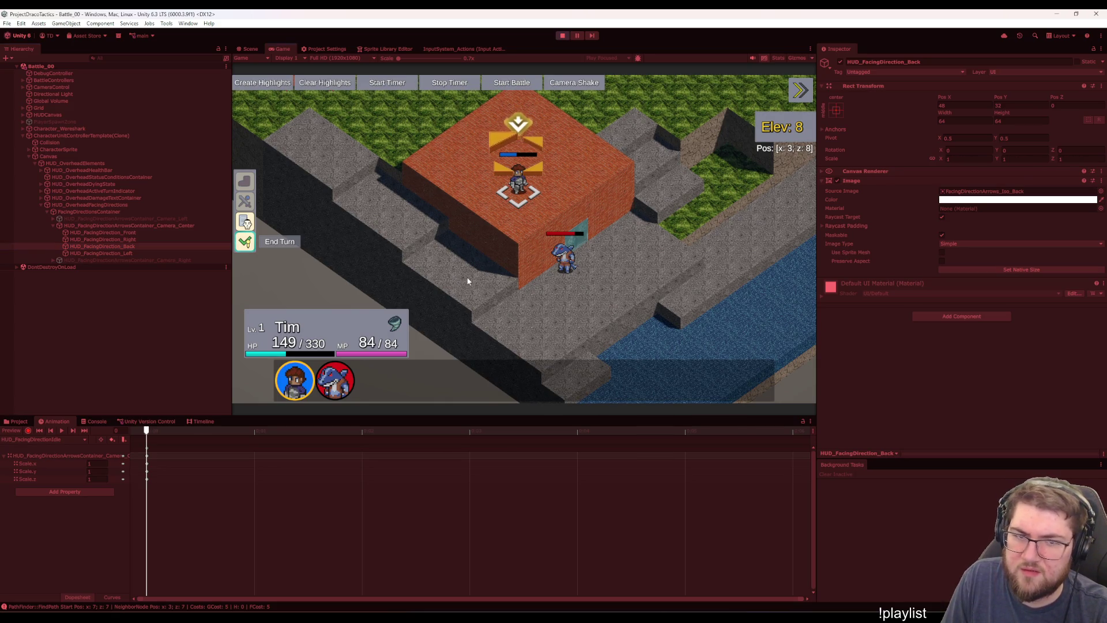
# Load the HUD_FacingDirectionSelected_Front clip and expand the Left and Right arrow scale tracks
pyautogui.click(41, 439)
pyautogui.click(67, 463)
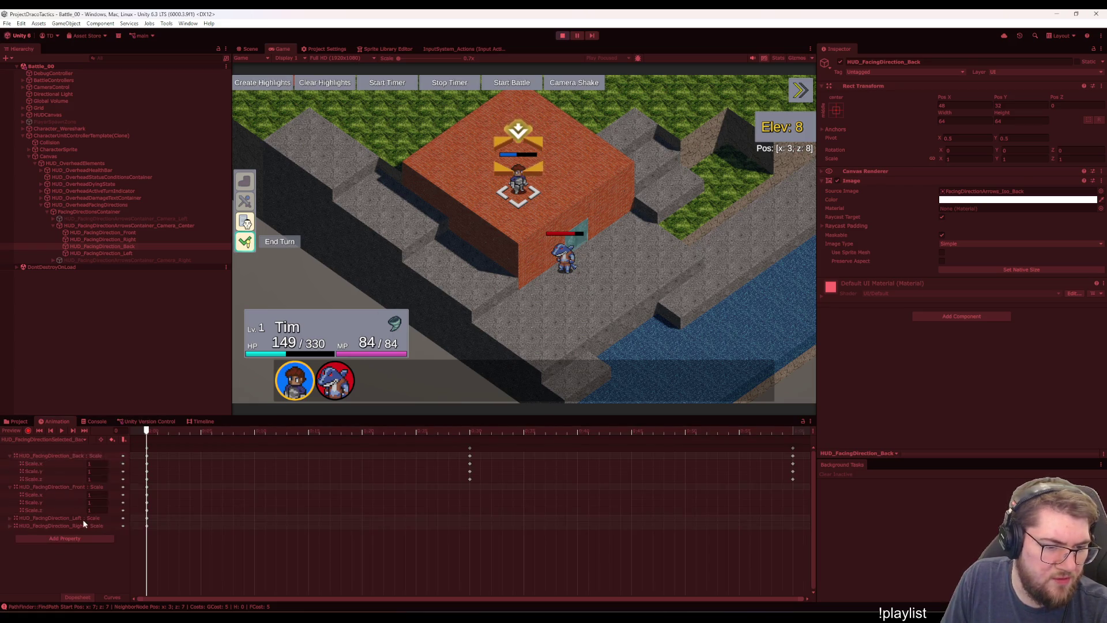
pyautogui.click(68, 440)
pyautogui.click(73, 470)
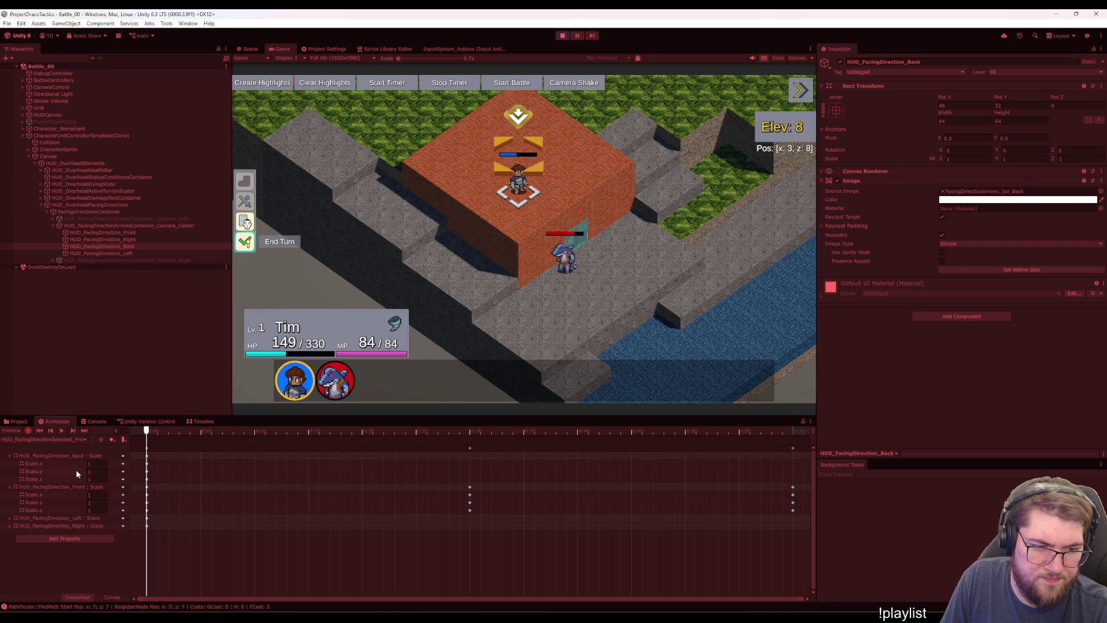
pyautogui.click(16, 520)
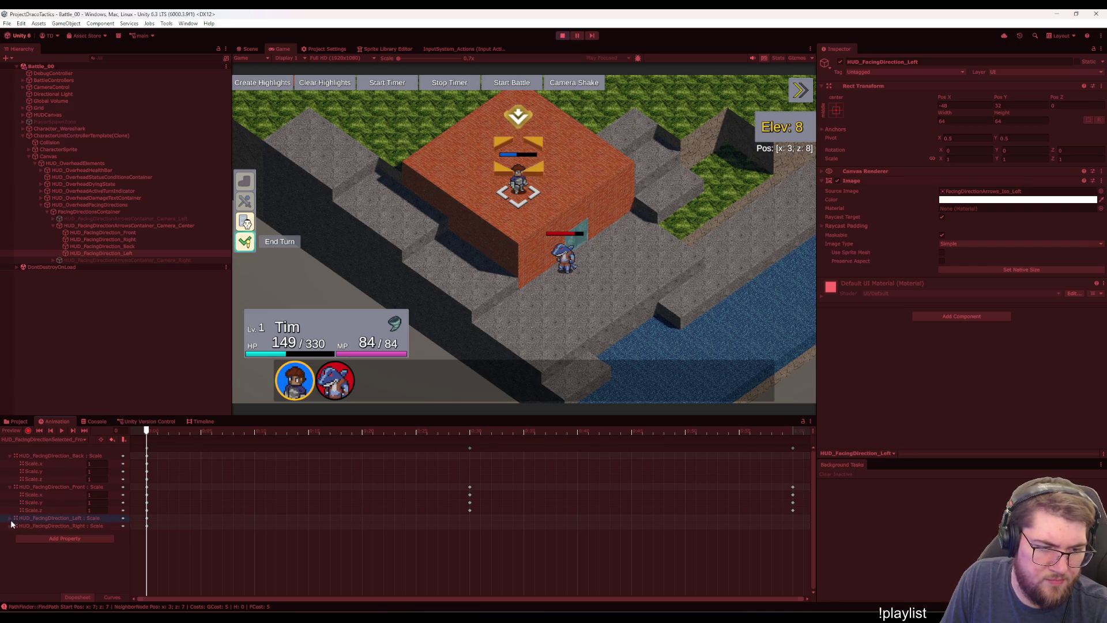
pyautogui.click(11, 517)
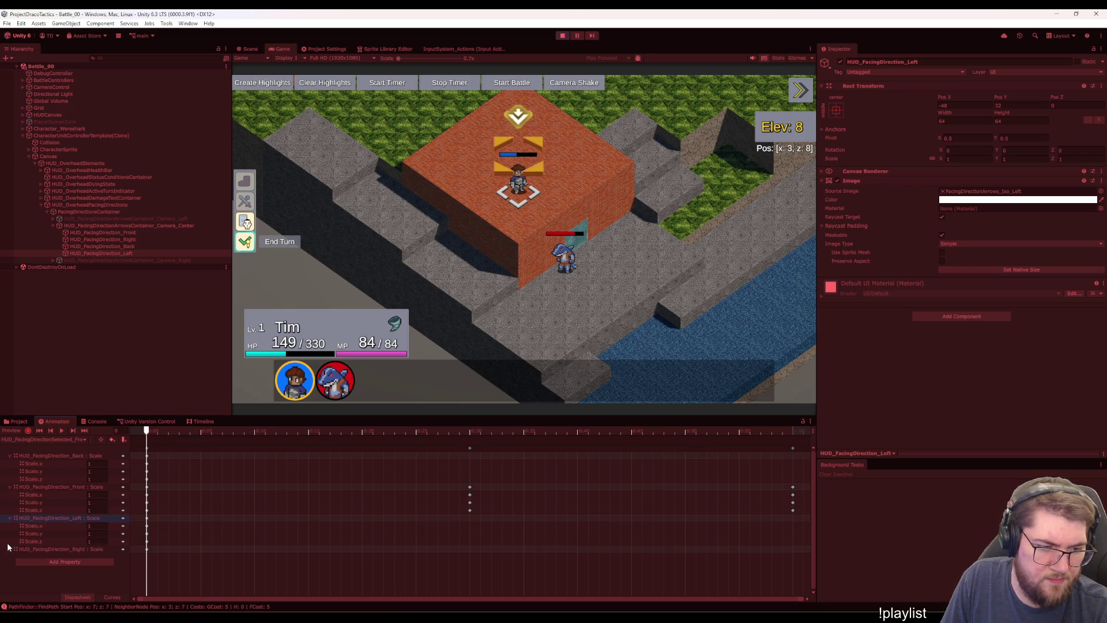
pyautogui.click(10, 550)
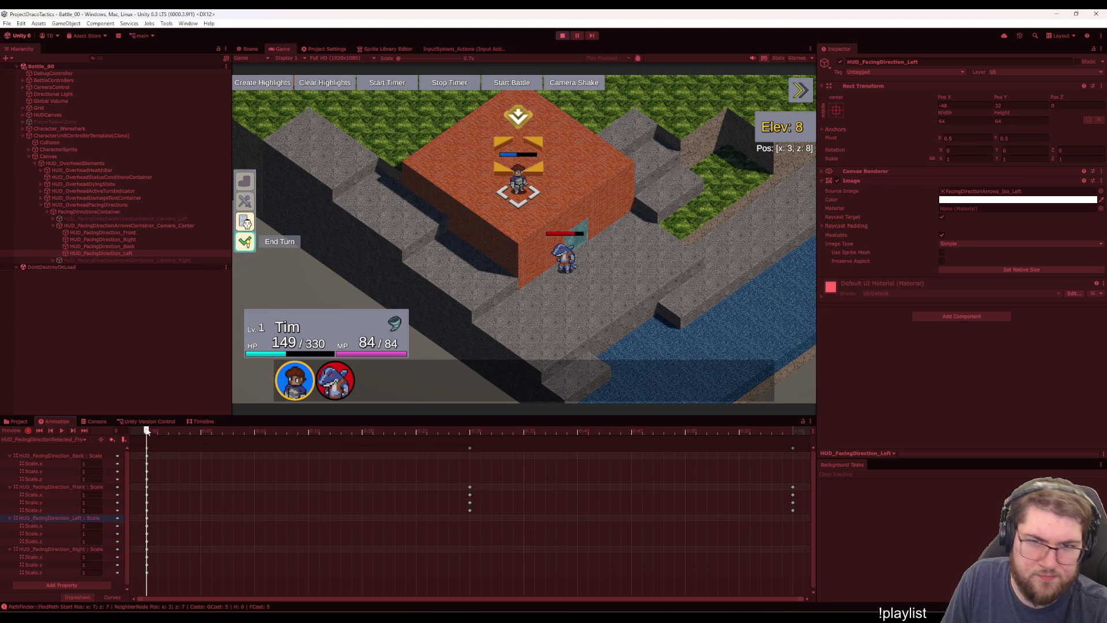
# Scrub the Front clip's playhead to preview the arrows' scale animation
pyautogui.moveTo(146, 431)
pyautogui.mouseDown()
pyautogui.moveTo(371, 450)
pyautogui.moveTo(774, 452)
pyautogui.moveTo(142, 464)
pyautogui.mouseUp()
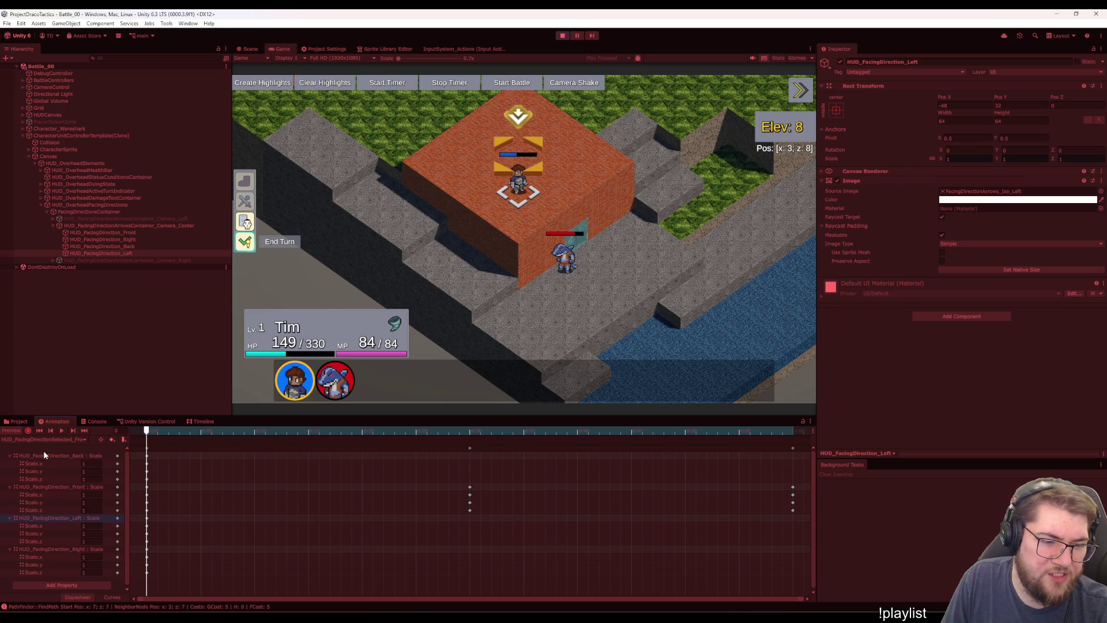
pyautogui.click(108, 247)
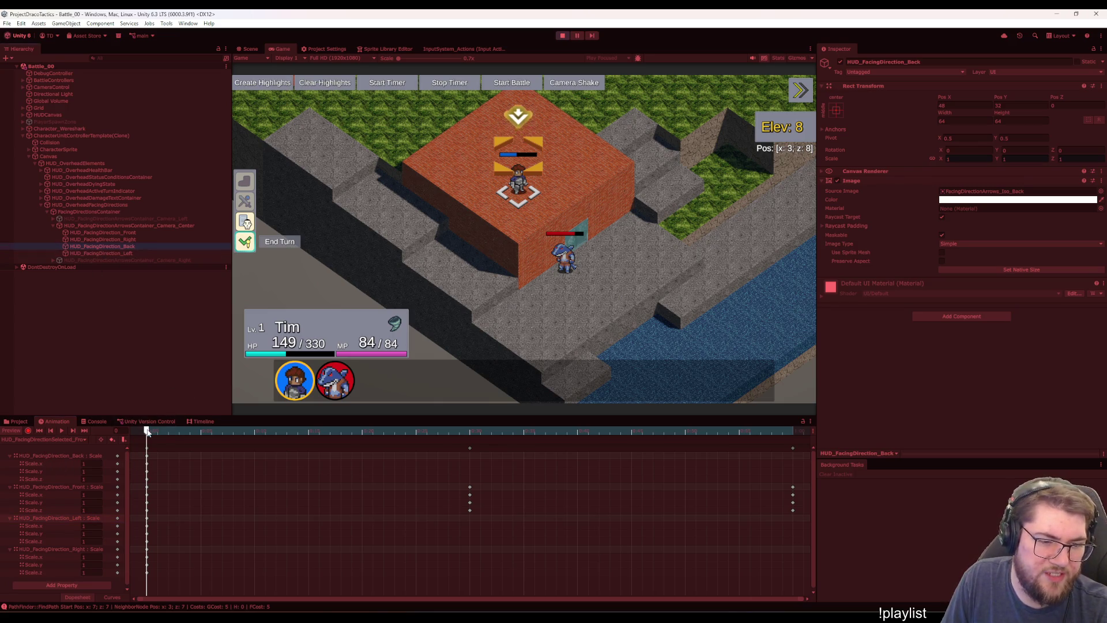
pyautogui.moveTo(148, 433)
pyautogui.mouseDown()
pyautogui.moveTo(312, 441)
pyautogui.moveTo(819, 427)
pyautogui.moveTo(86, 399)
pyautogui.mouseUp()
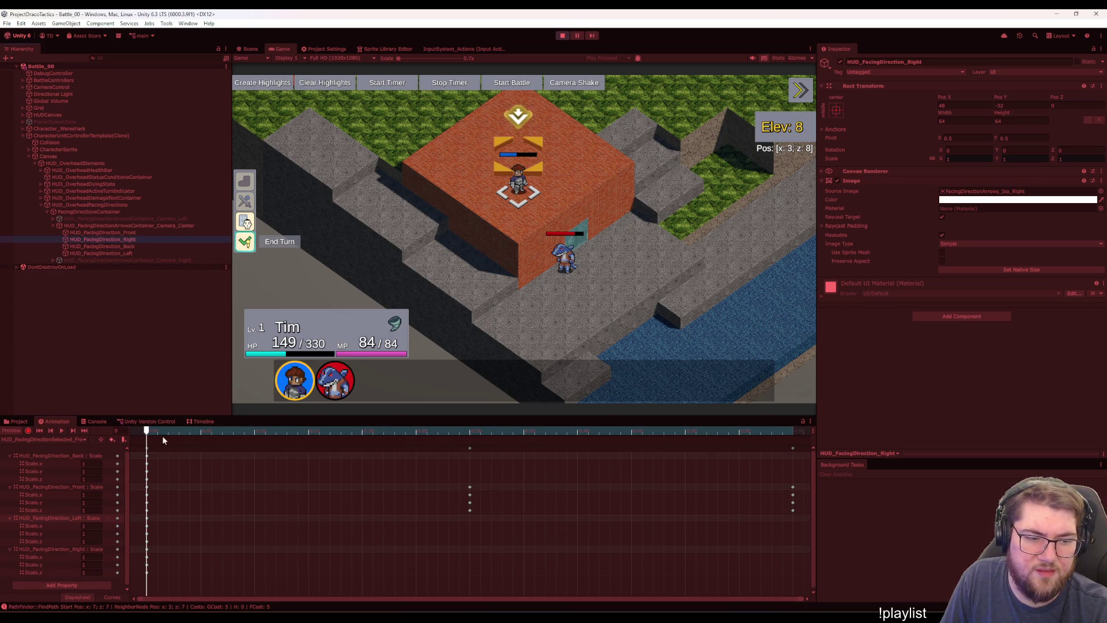
pyautogui.moveTo(148, 432)
pyautogui.mouseDown()
pyautogui.moveTo(797, 427)
pyautogui.moveTo(488, 430)
pyautogui.moveTo(96, 400)
pyautogui.moveTo(825, 425)
pyautogui.moveTo(876, 513)
pyautogui.mouseUp()
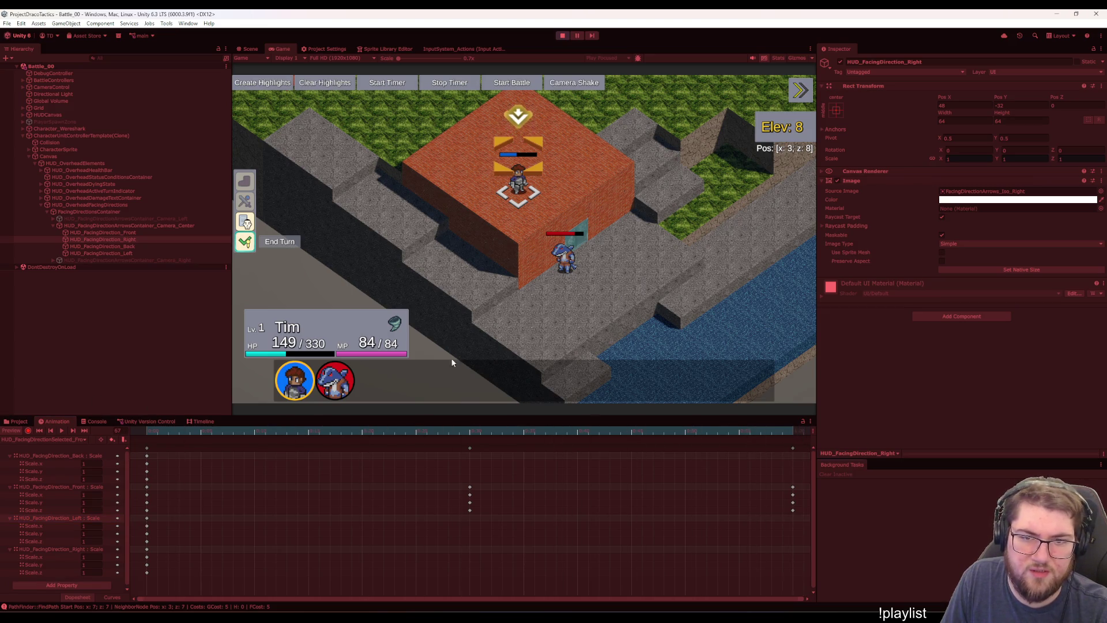
# Switch to the HUD_FacingDirectionSelected_Back clip and scrub through its scale animation
pyautogui.click(86, 439)
pyautogui.click(57, 458)
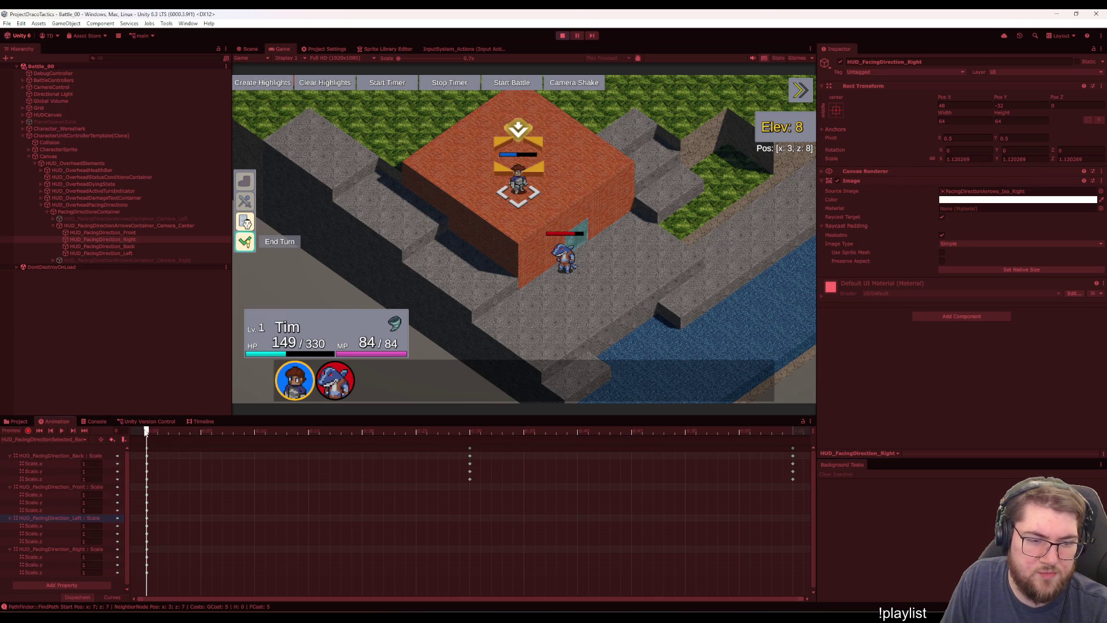
pyautogui.moveTo(147, 430)
pyautogui.mouseDown()
pyautogui.moveTo(754, 430)
pyautogui.moveTo(146, 430)
pyautogui.moveTo(804, 441)
pyautogui.moveTo(497, 413)
pyautogui.moveTo(93, 398)
pyautogui.mouseUp()
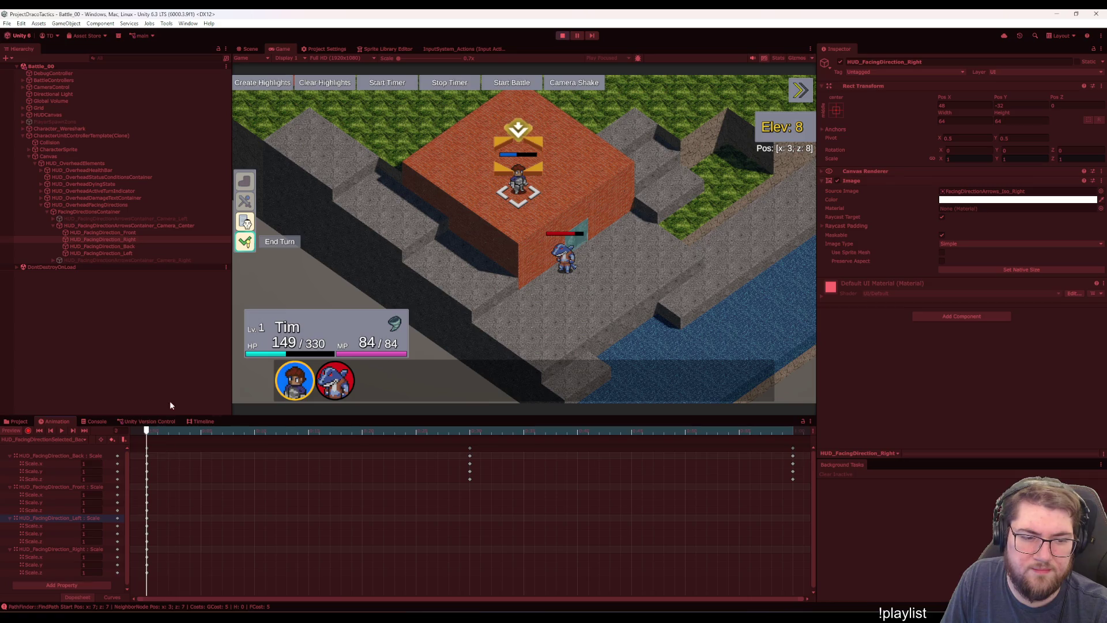
pyautogui.moveTo(170, 405)
pyautogui.mouseDown()
pyautogui.moveTo(918, 441)
pyautogui.moveTo(107, 443)
pyautogui.moveTo(495, 474)
pyautogui.moveTo(880, 455)
pyautogui.moveTo(296, 419)
pyautogui.moveTo(139, 421)
pyautogui.mouseUp()
pyautogui.click(34, 440)
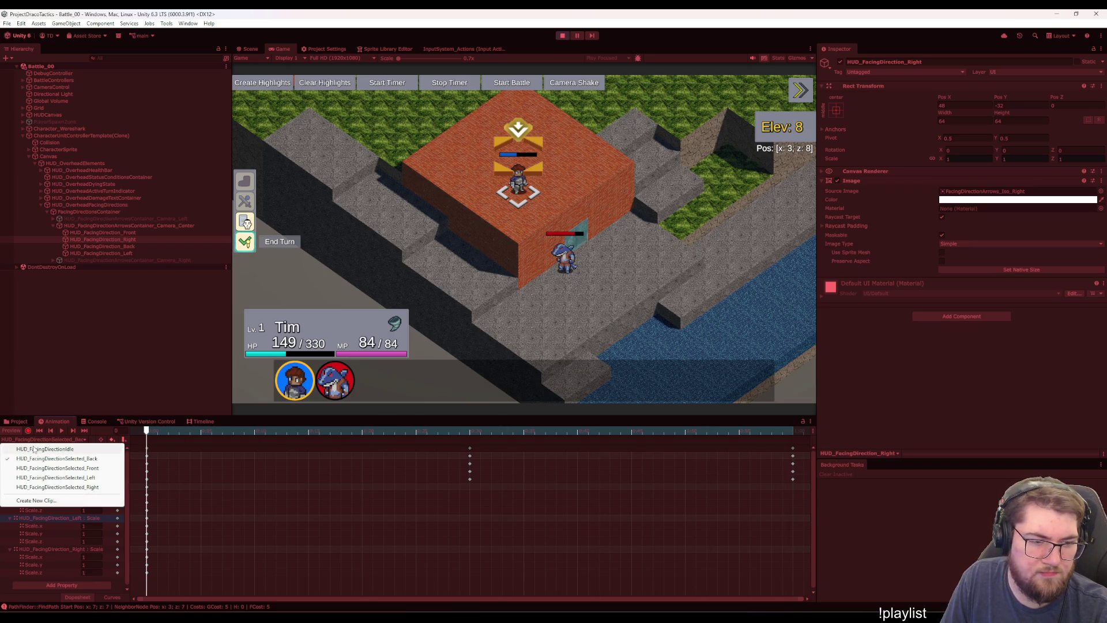
pyautogui.click(36, 449)
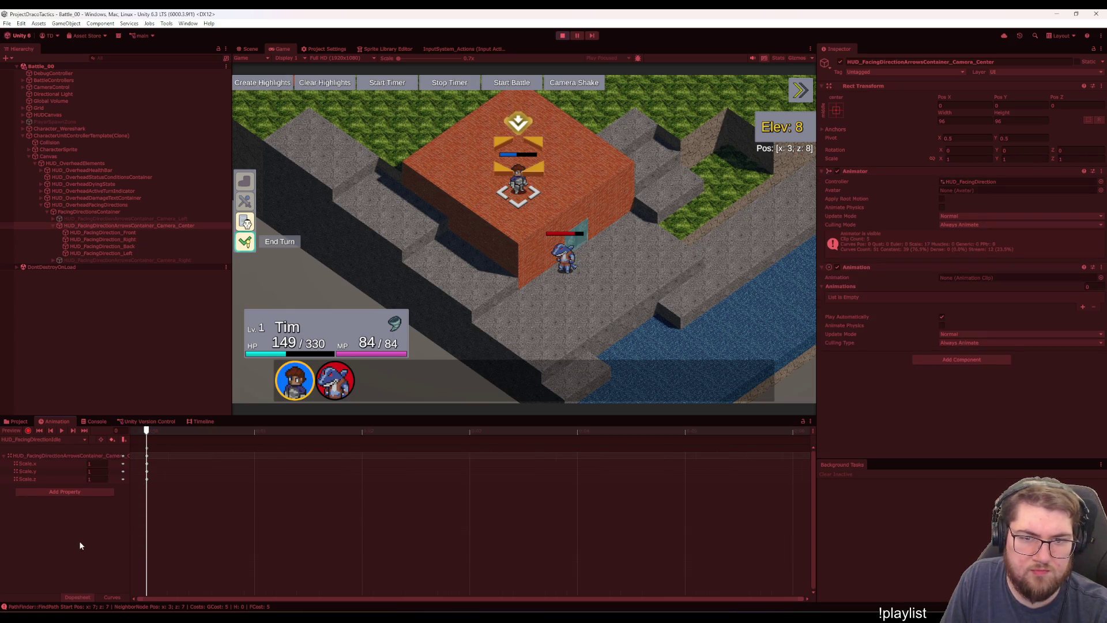
pyautogui.click(128, 355)
pyautogui.click(17, 420)
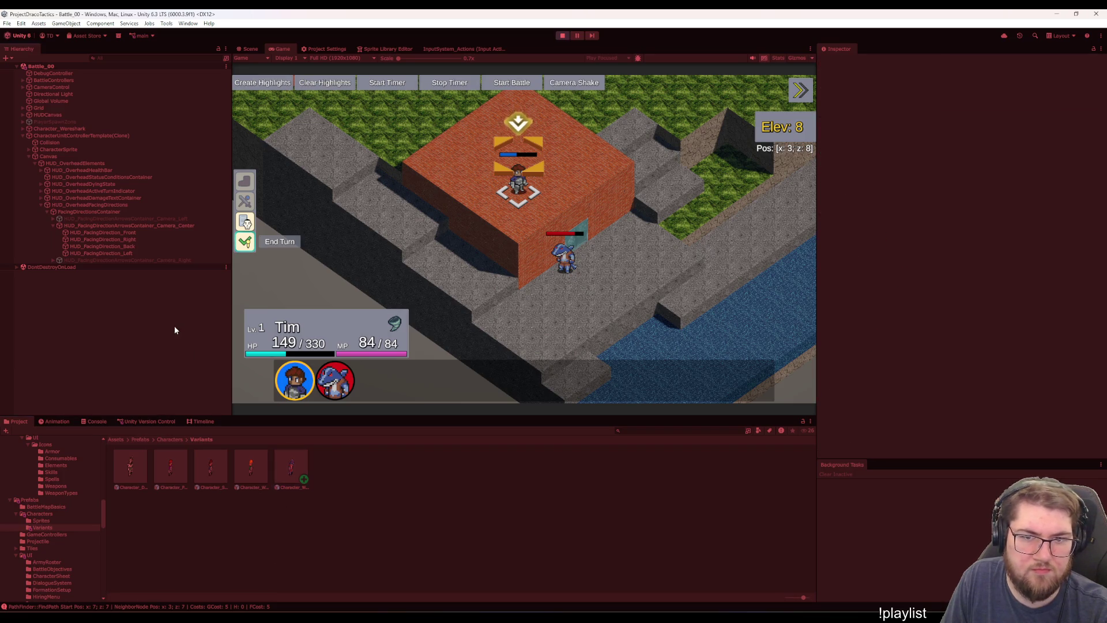
pyautogui.click(151, 233)
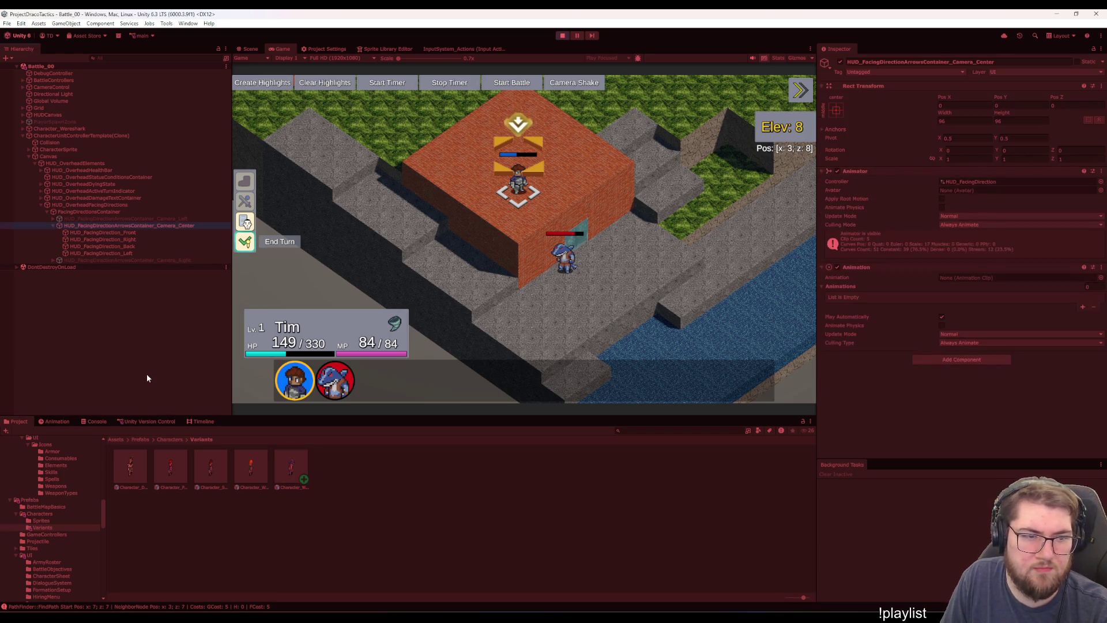
pyautogui.press('Up')
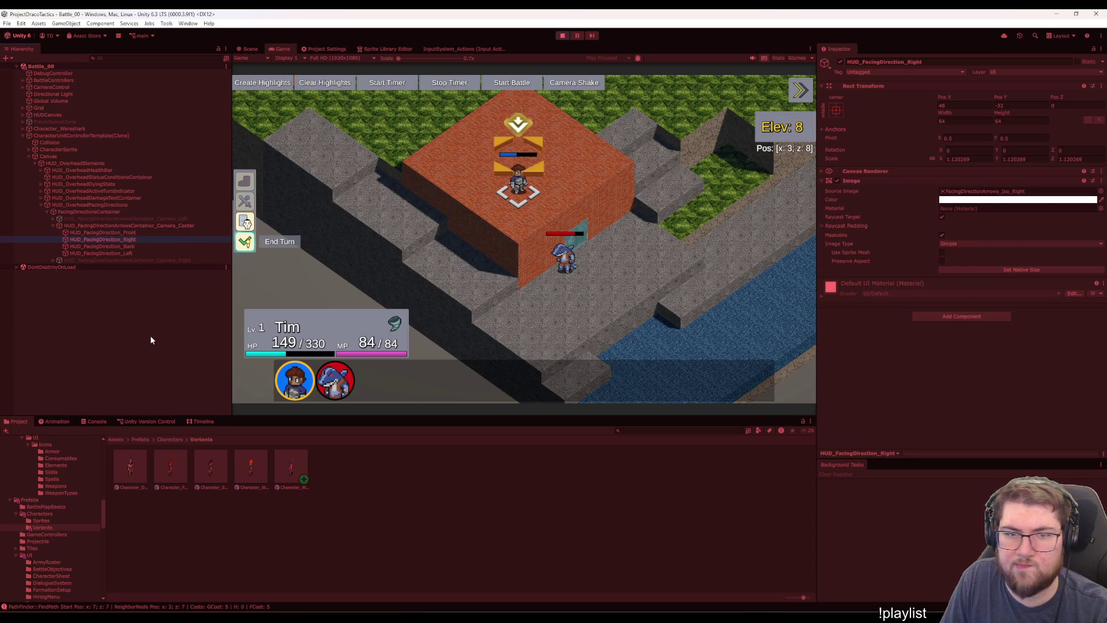
pyautogui.click(56, 423)
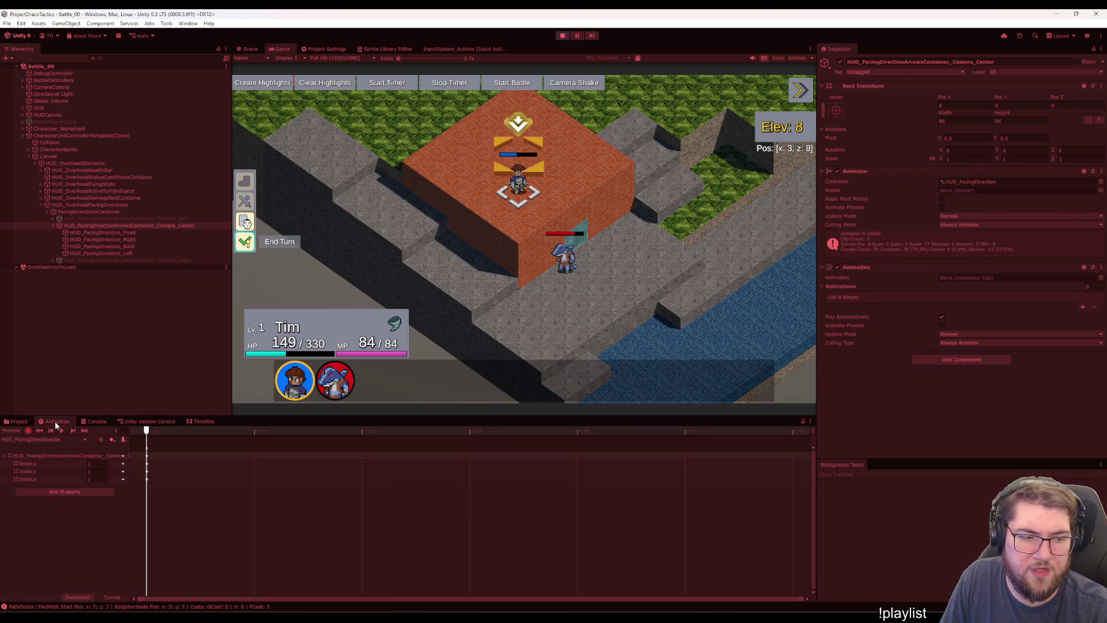
pyautogui.click(61, 431)
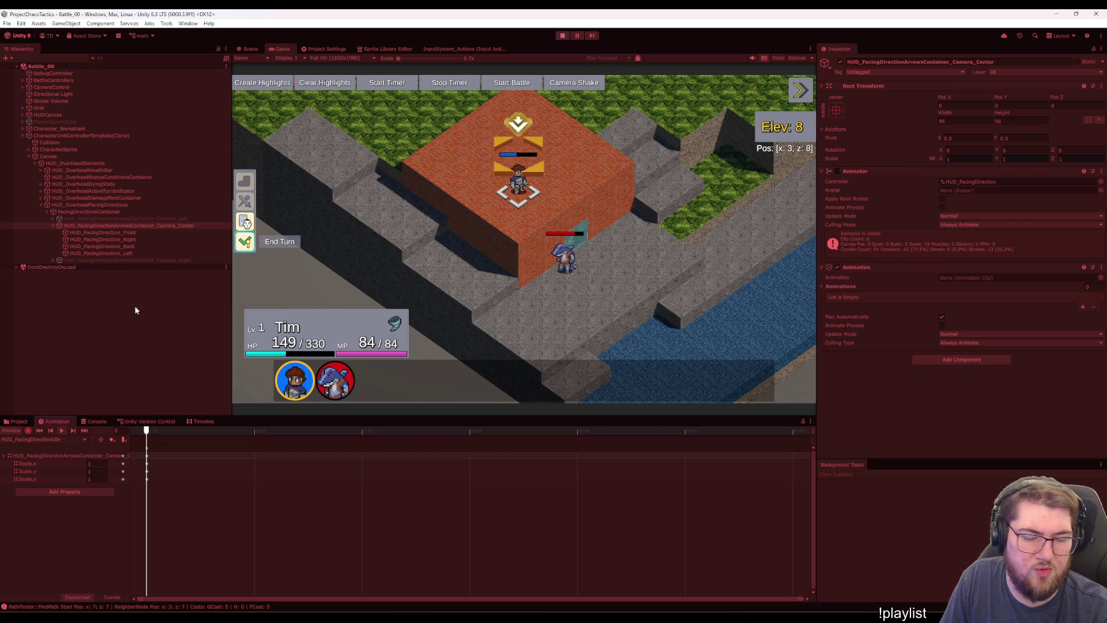
pyautogui.click(128, 226)
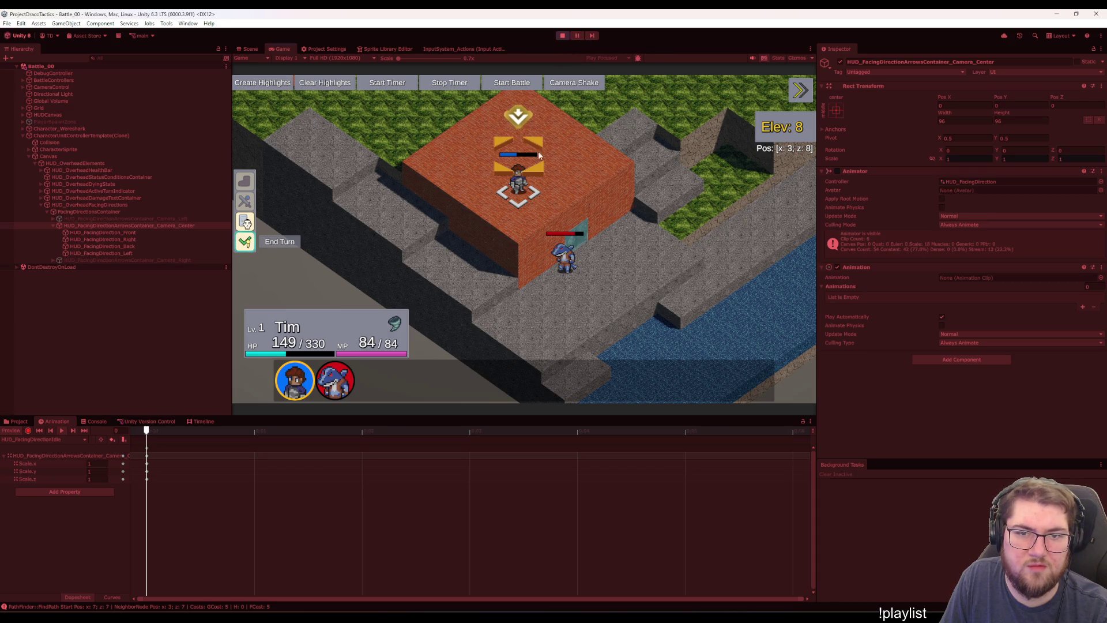
pyautogui.click(607, 178)
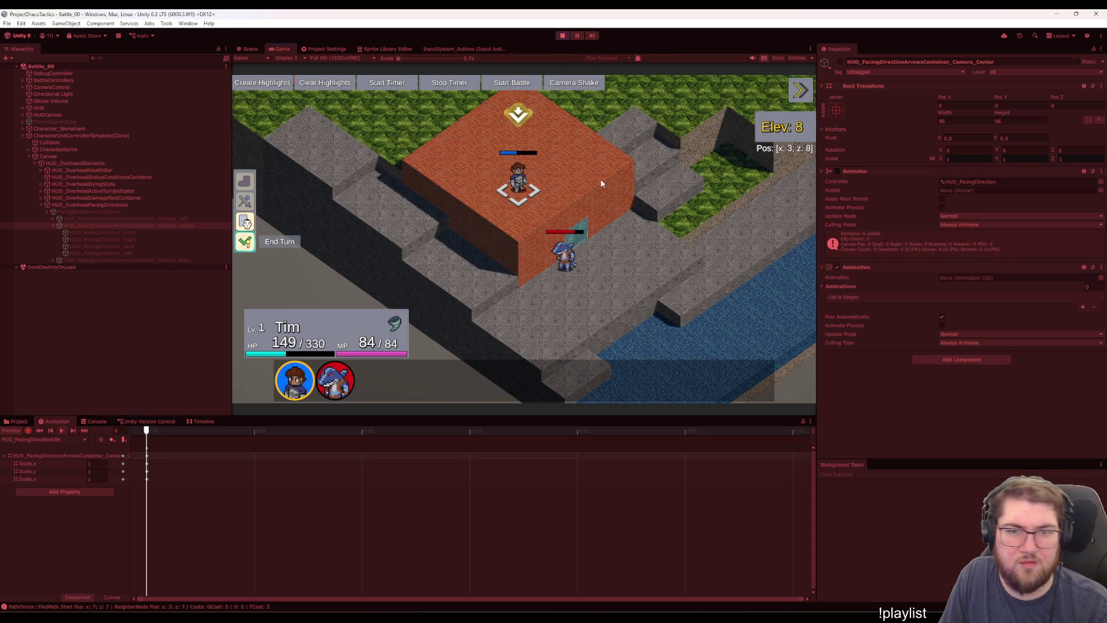
pyautogui.click(601, 180)
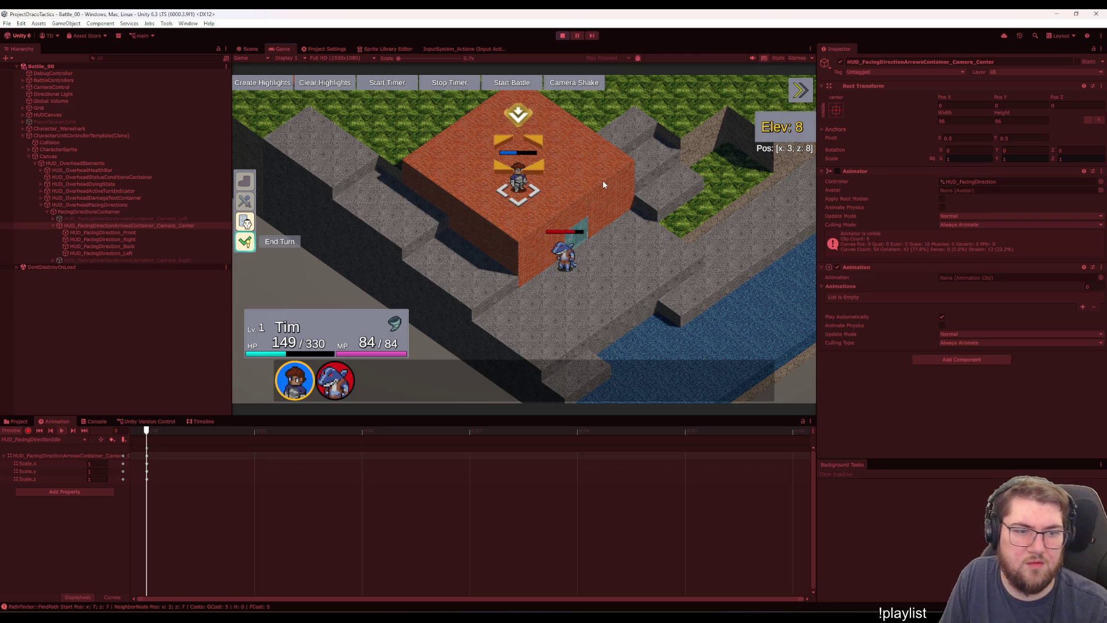
pyautogui.click(604, 181)
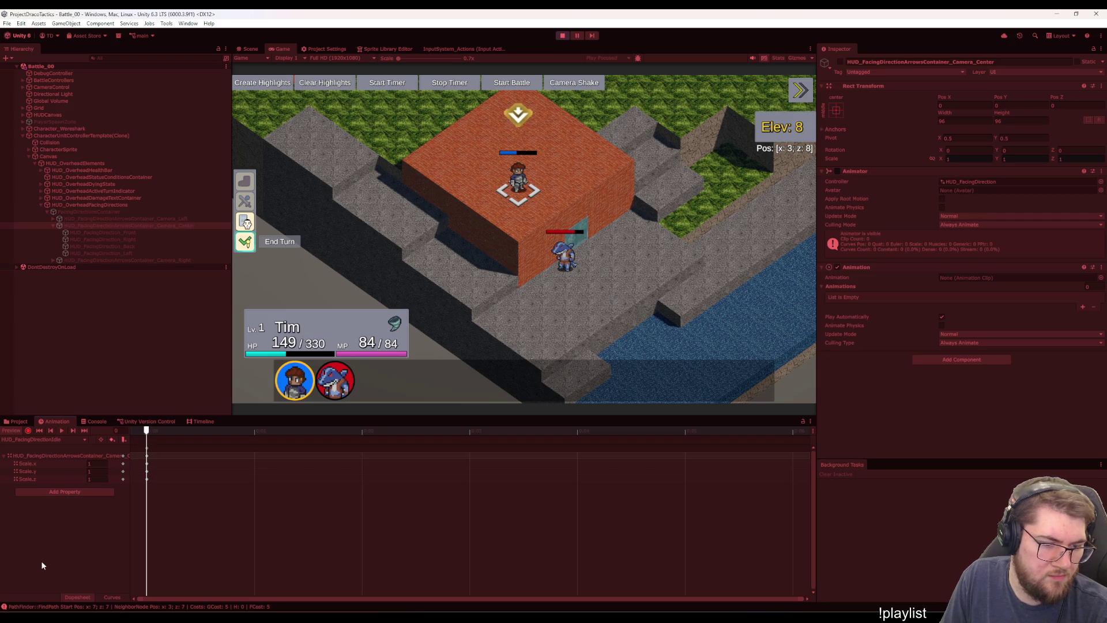
pyautogui.click(90, 386)
pyautogui.click(13, 431)
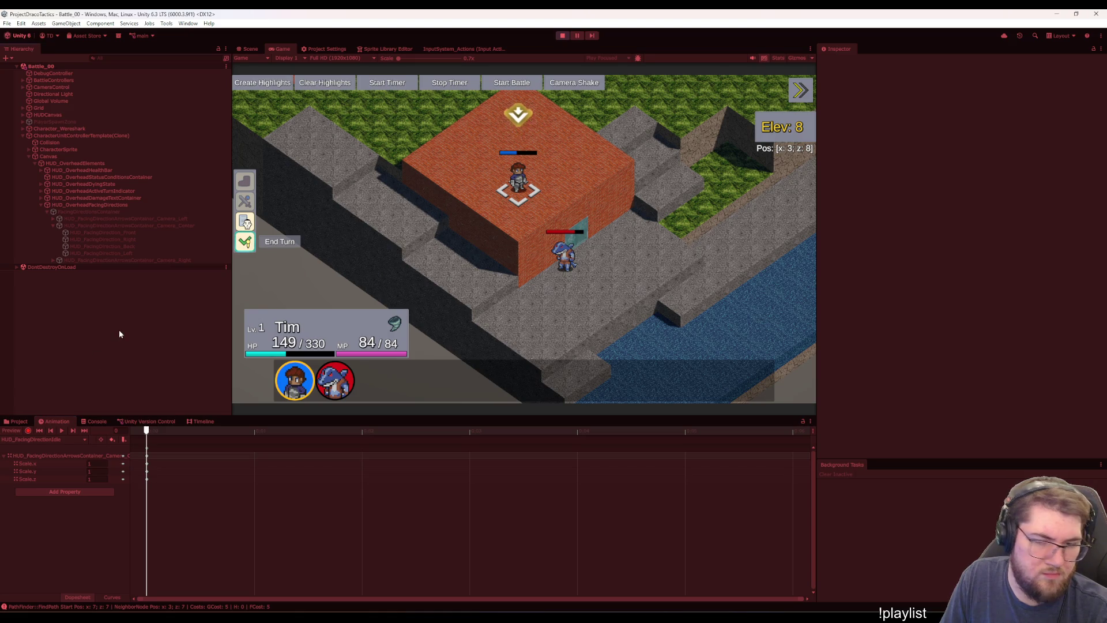
pyautogui.click(496, 246)
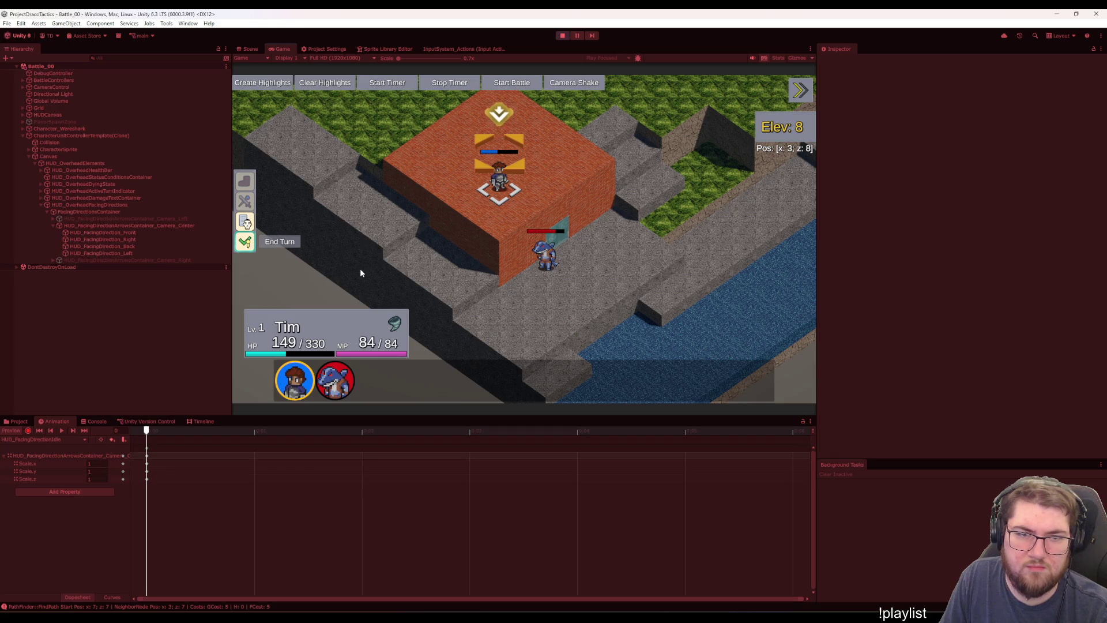
# Pan the battle view and cycle the camera through the right, left and centre angles
pyautogui.moveTo(360, 268); pyautogui.dragTo(421, 261)
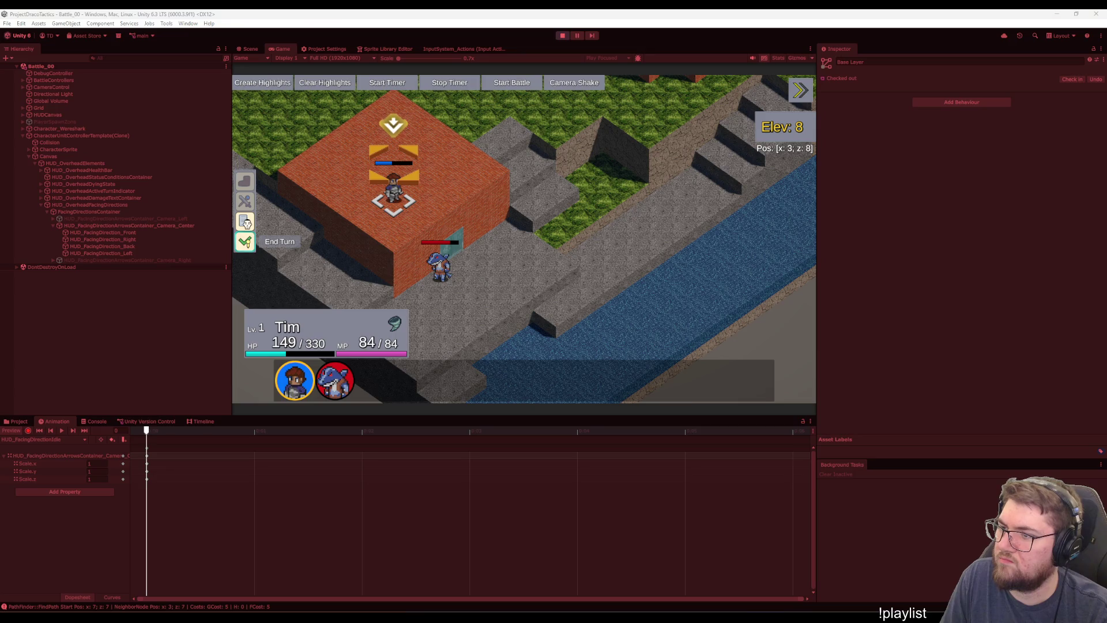
pyautogui.press('e')
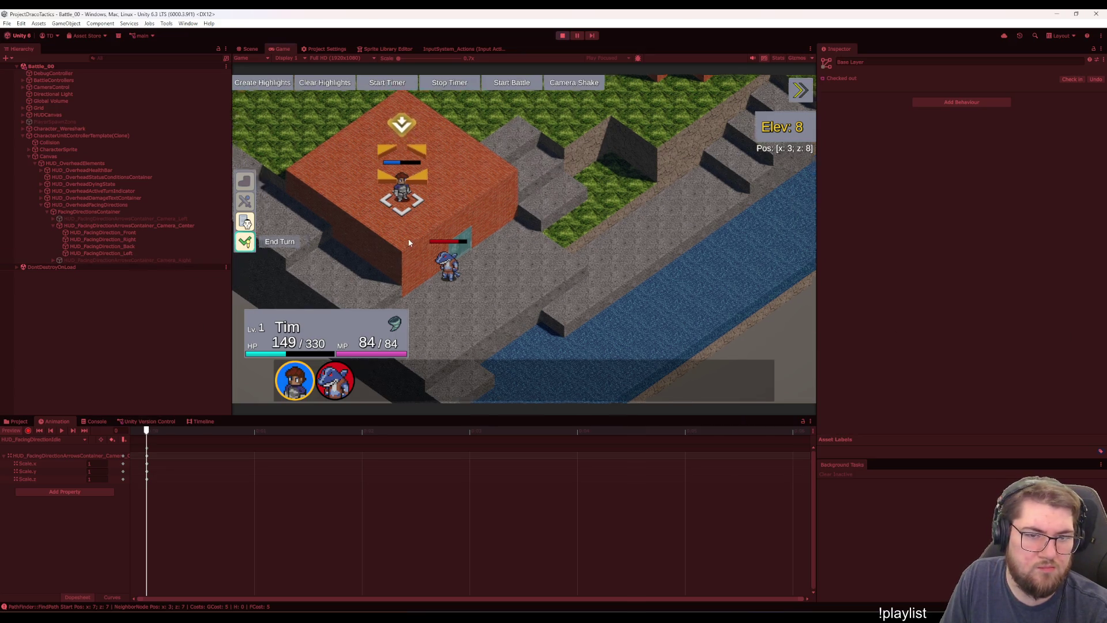
pyautogui.scroll(2, 363, 268)
pyautogui.scroll(-2, 359, 270)
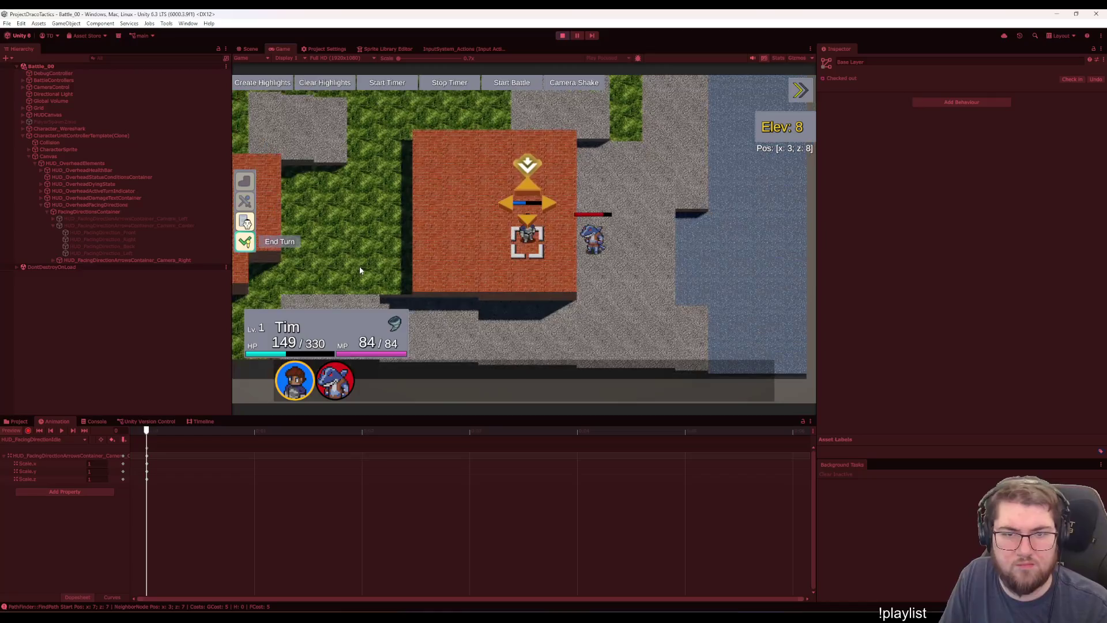
pyautogui.press('q')
pyautogui.press('q')
pyautogui.press('e')
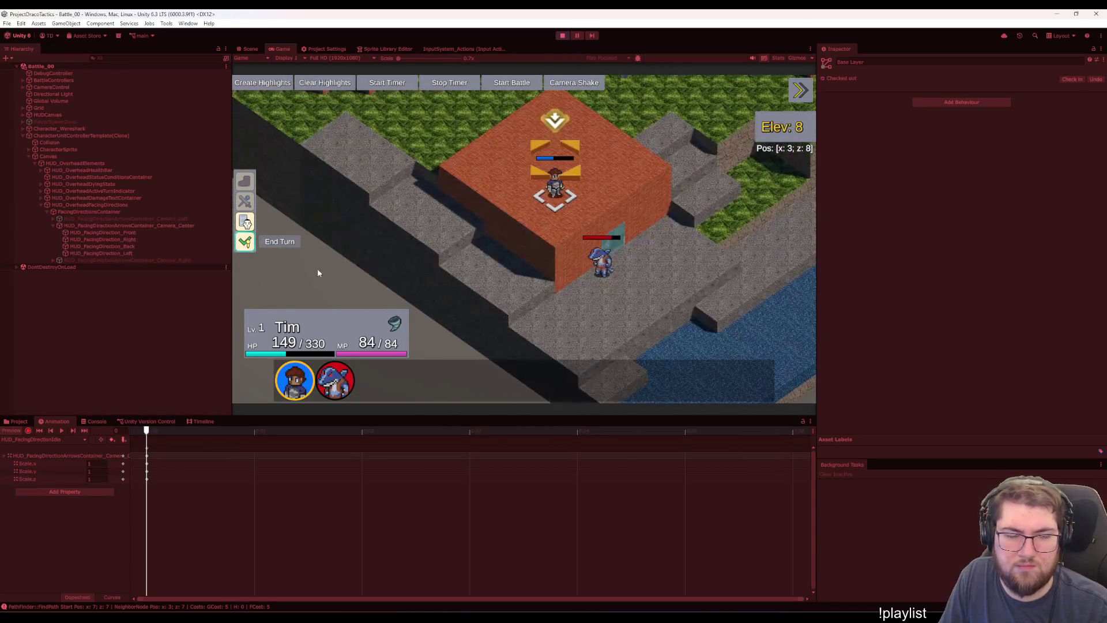
pyautogui.click(150, 226)
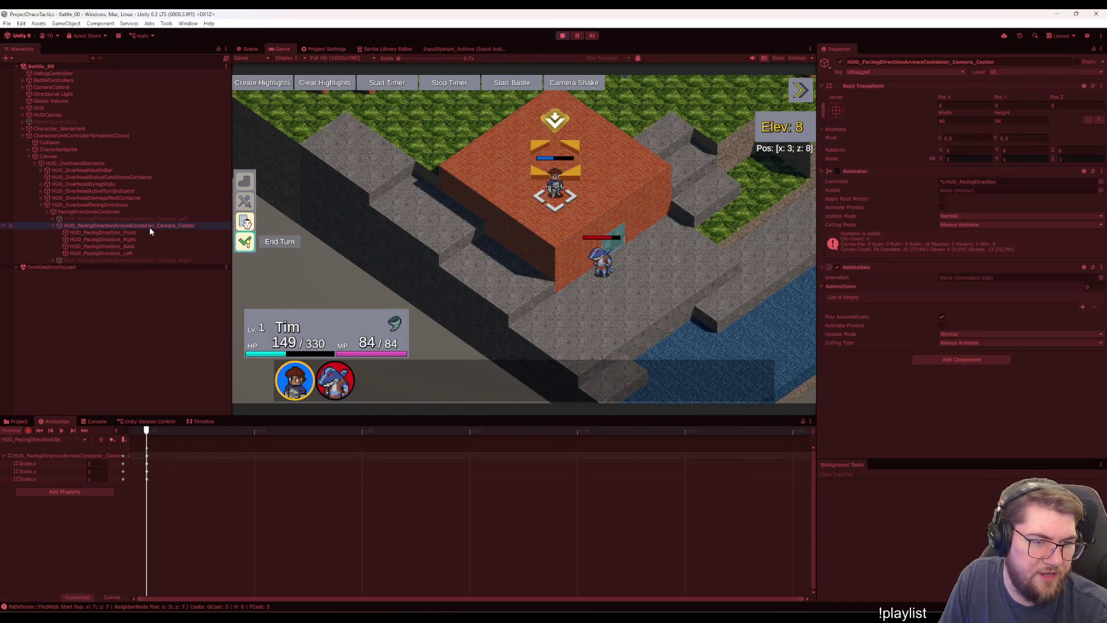
pyautogui.click(155, 317)
pyautogui.click(128, 232)
pyautogui.click(158, 226)
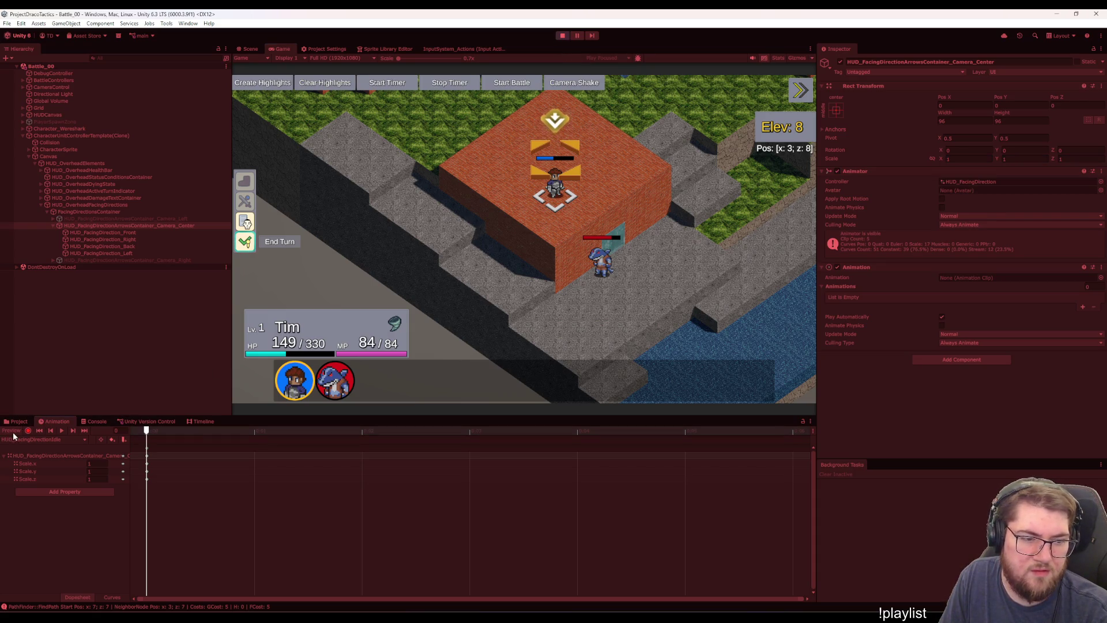
pyautogui.click(131, 338)
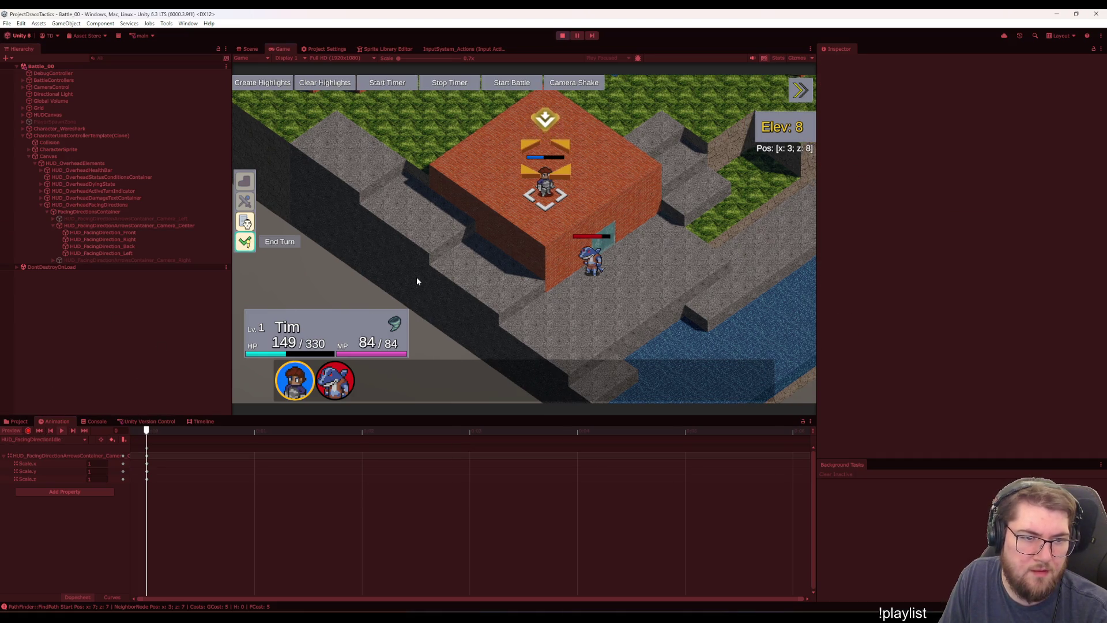
pyautogui.click(58, 456)
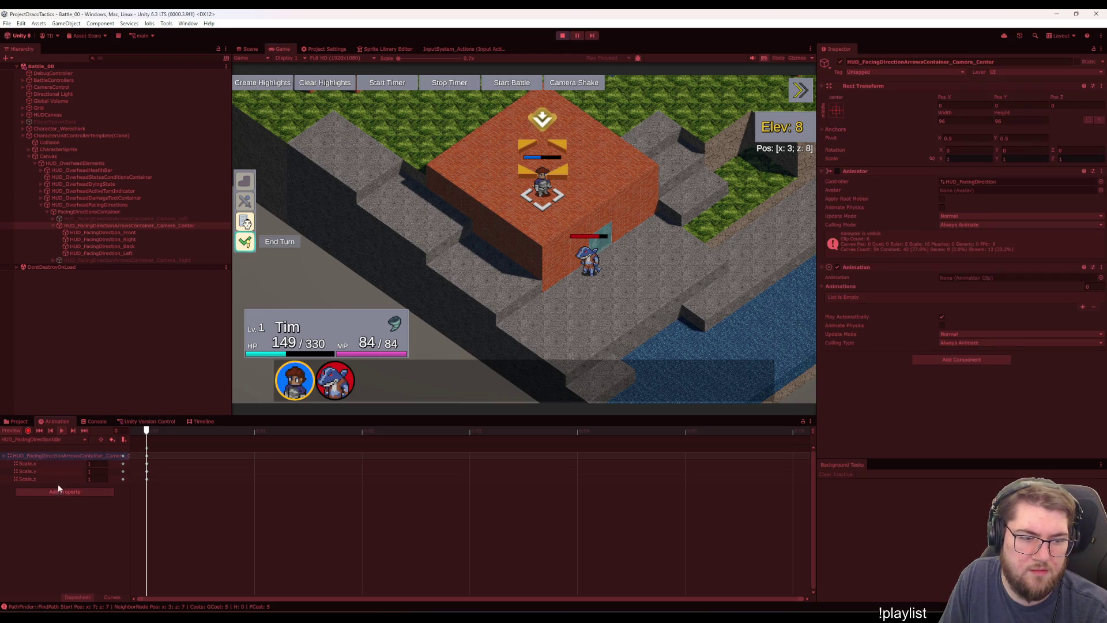
pyautogui.click(66, 439)
pyautogui.click(70, 459)
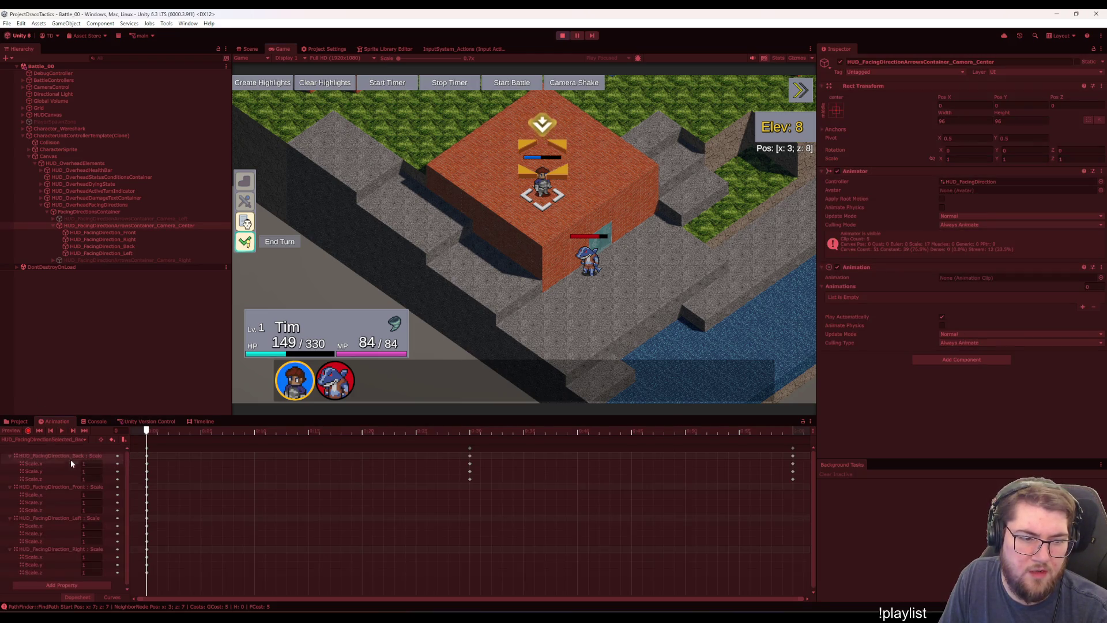
pyautogui.click(69, 439)
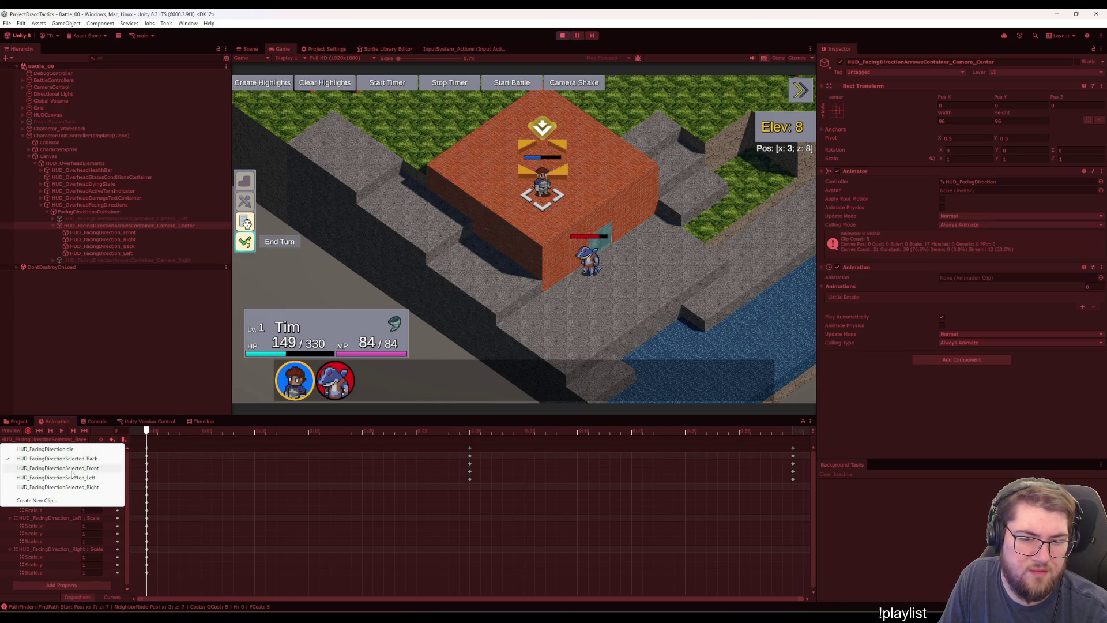
pyautogui.click(75, 467)
pyautogui.click(60, 439)
pyautogui.click(76, 487)
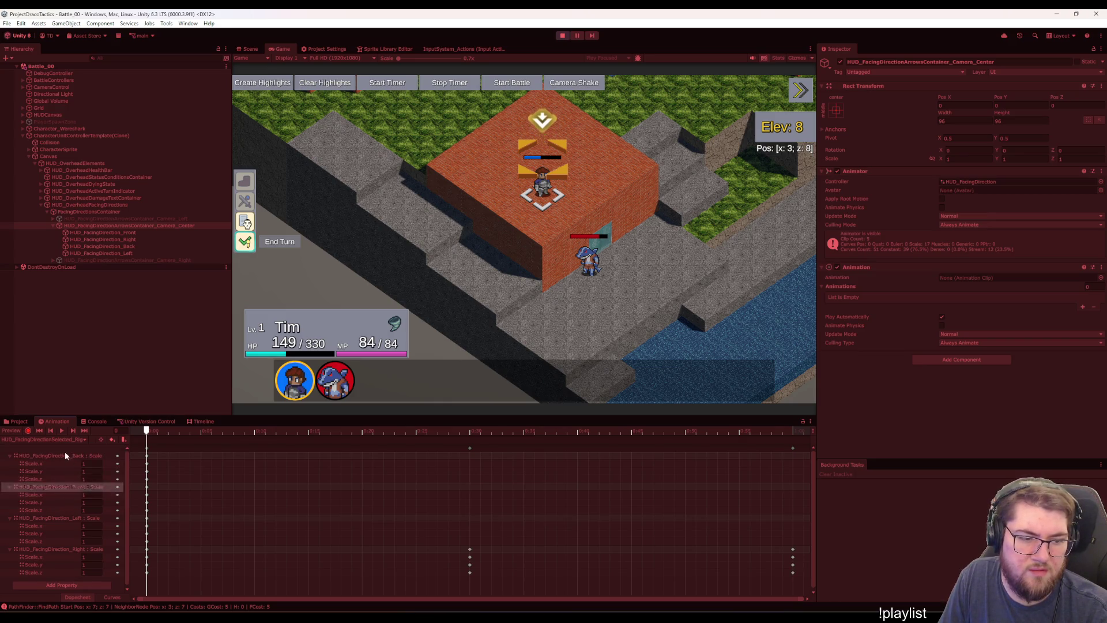
pyautogui.click(64, 440)
pyautogui.click(68, 459)
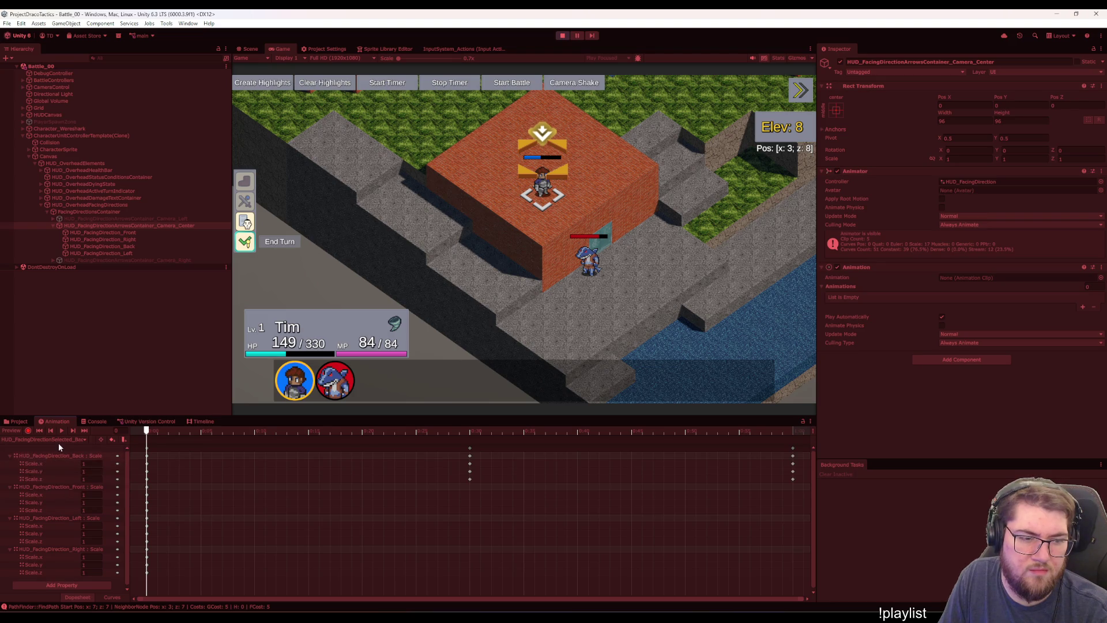
pyautogui.click(56, 441)
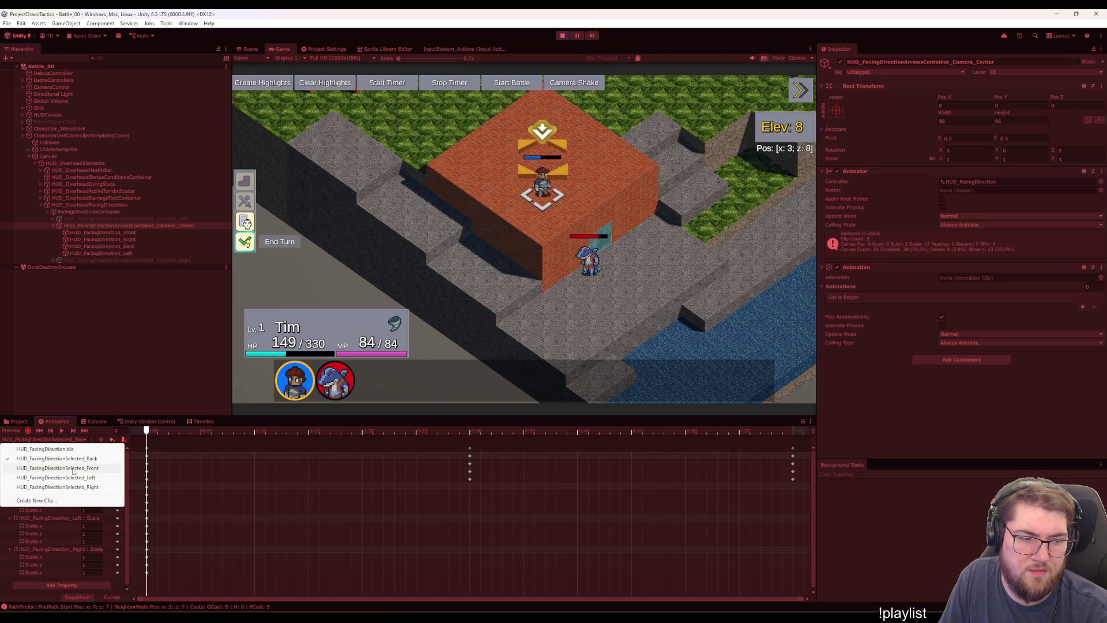
pyautogui.click(60, 450)
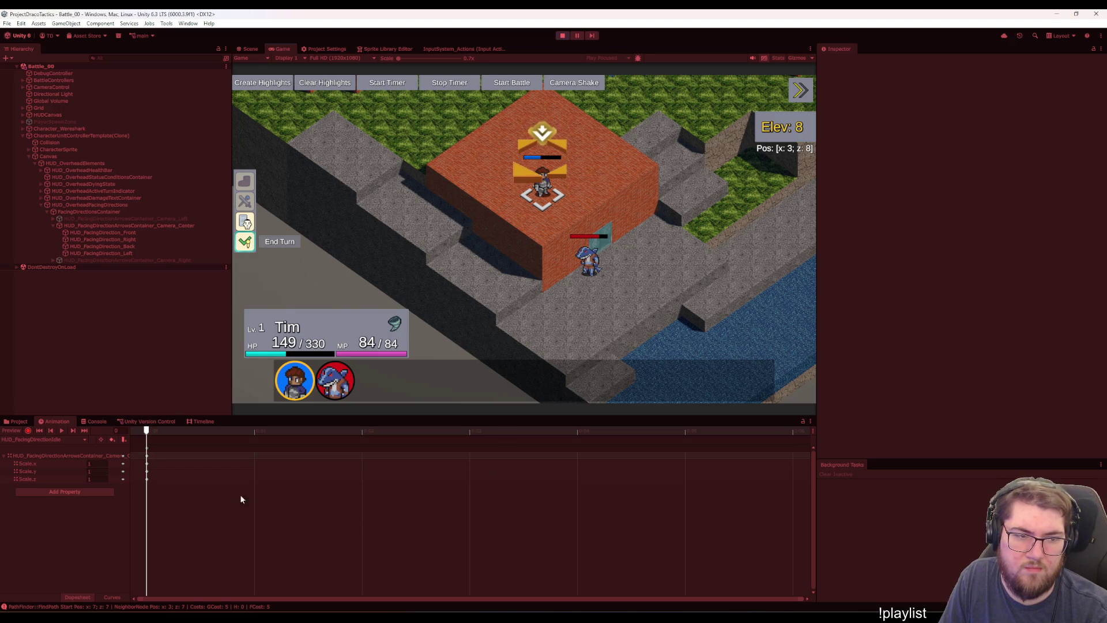
# Inspect the Right arrow object and the Animator transition timing, then stop the battle playtest
pyautogui.click(116, 239)
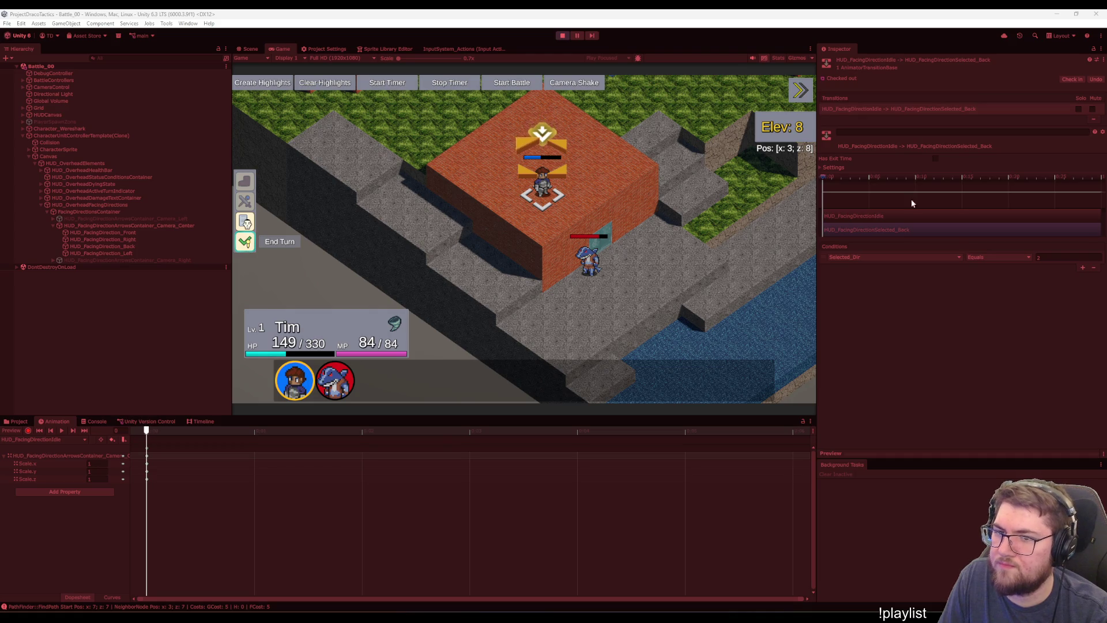
pyautogui.click(819, 167)
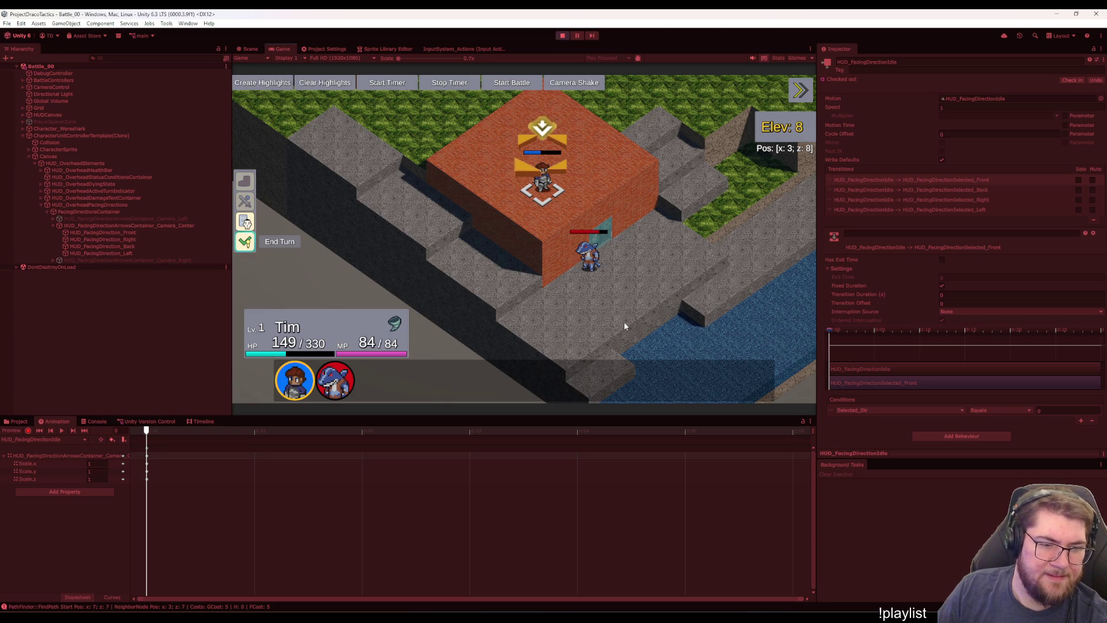
pyautogui.click(79, 457)
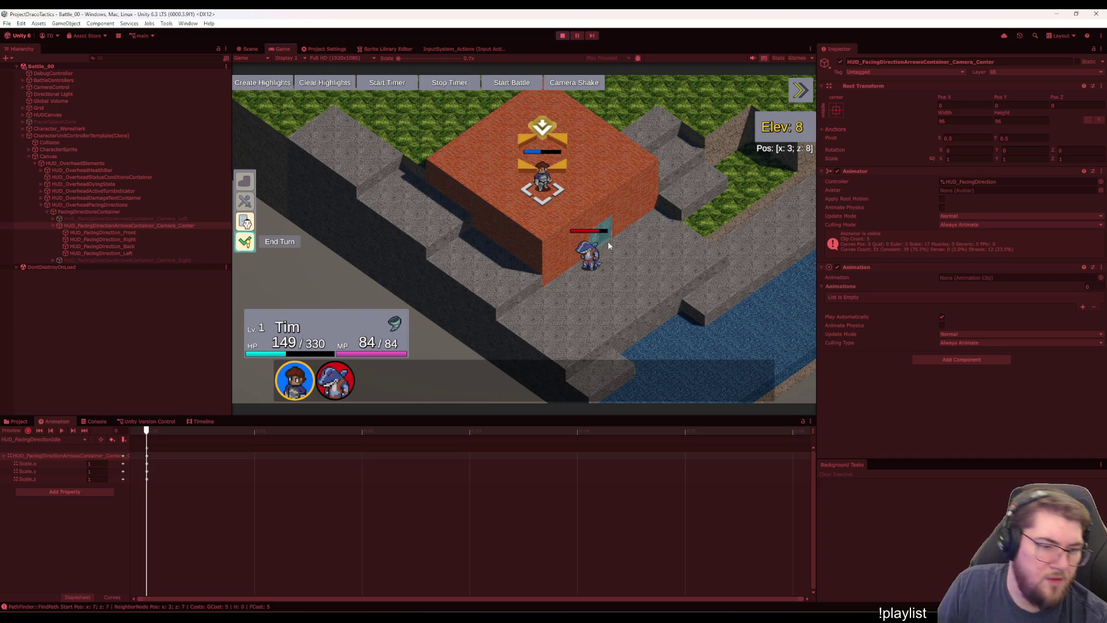
pyautogui.click(562, 35)
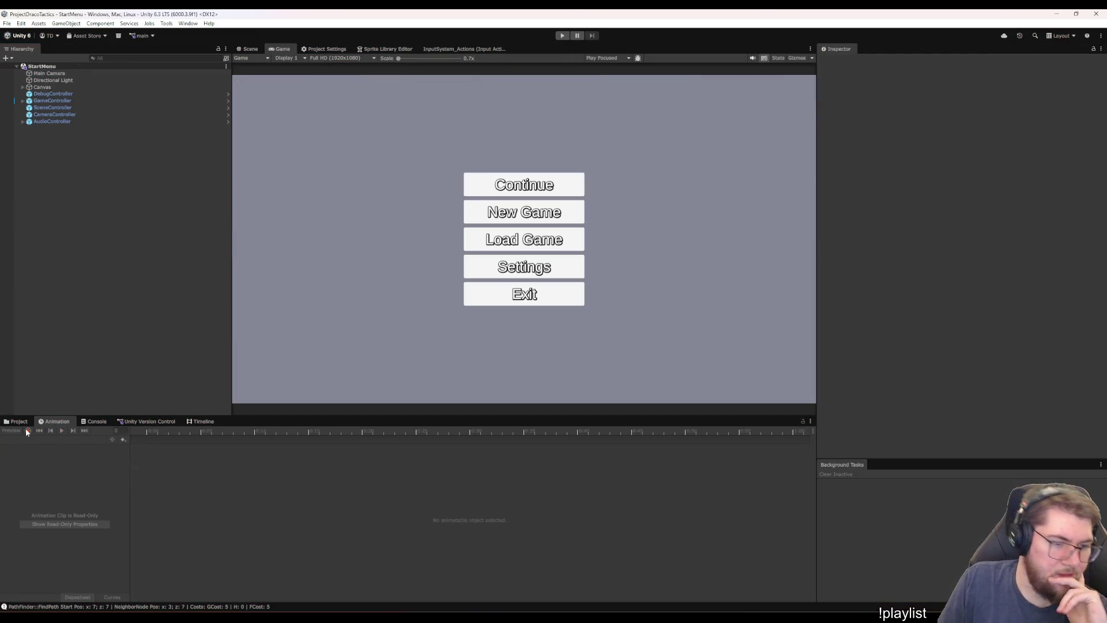
# Open the HUD_FacingDirectionArrowsContainer prefab from Prefabs > UI > HUD_Overhead for editing
pyautogui.click(18, 421)
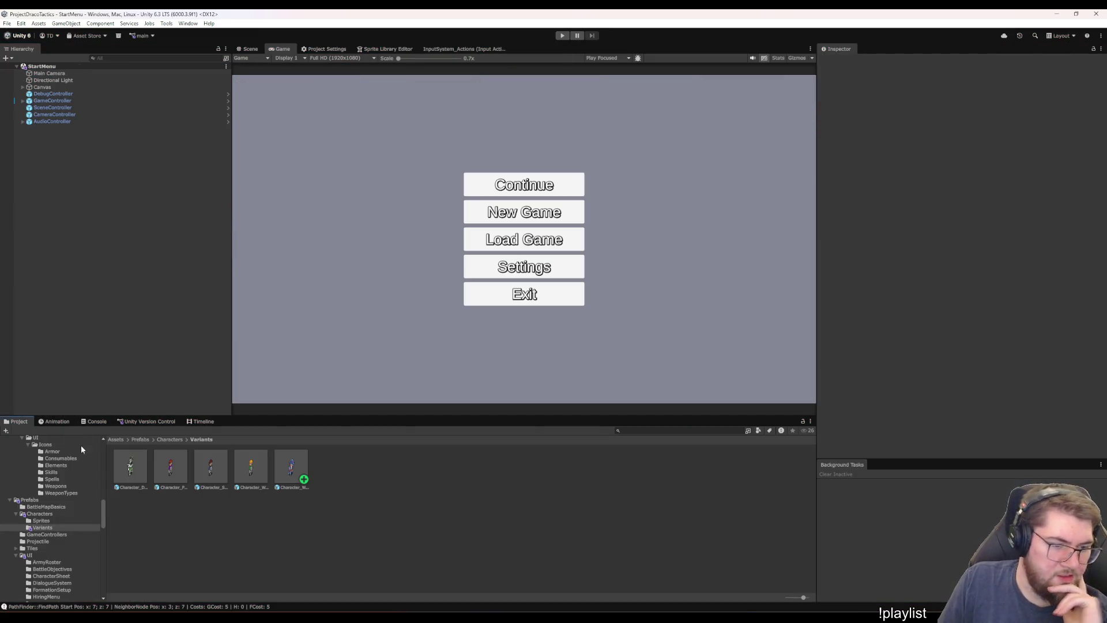
pyautogui.scroll(-3, 58, 538)
pyautogui.click(29, 477)
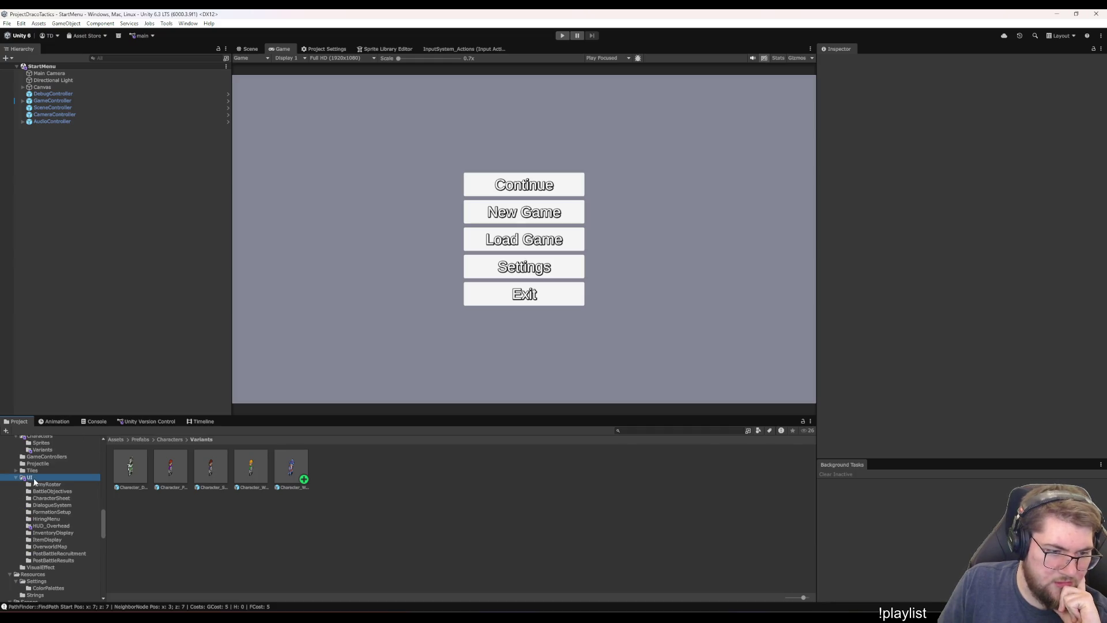
pyautogui.click(396, 581)
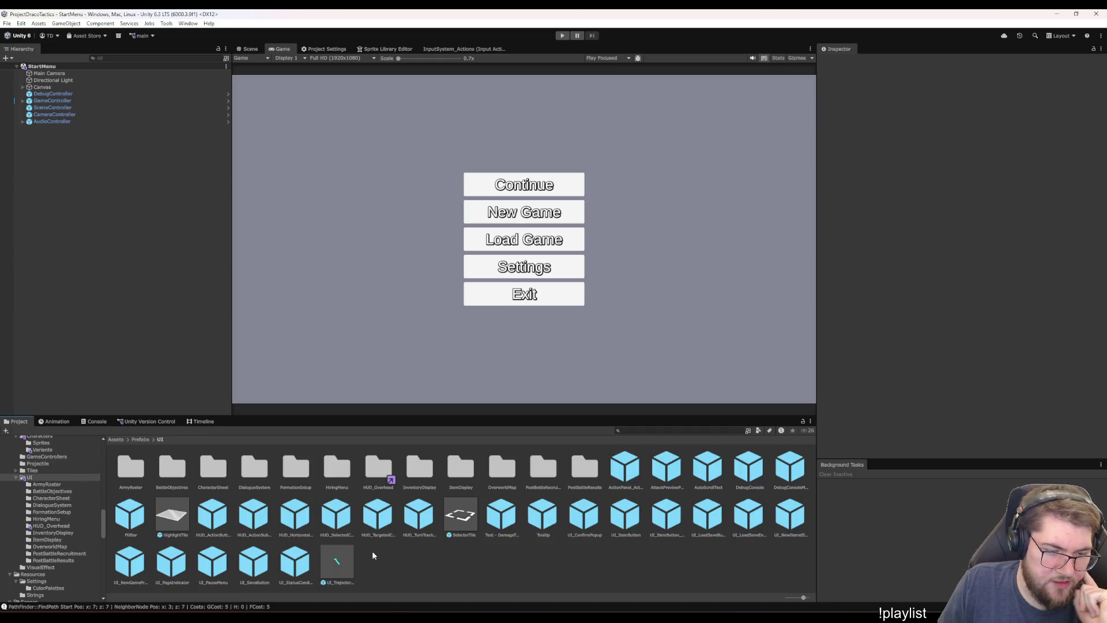
pyautogui.click(46, 527)
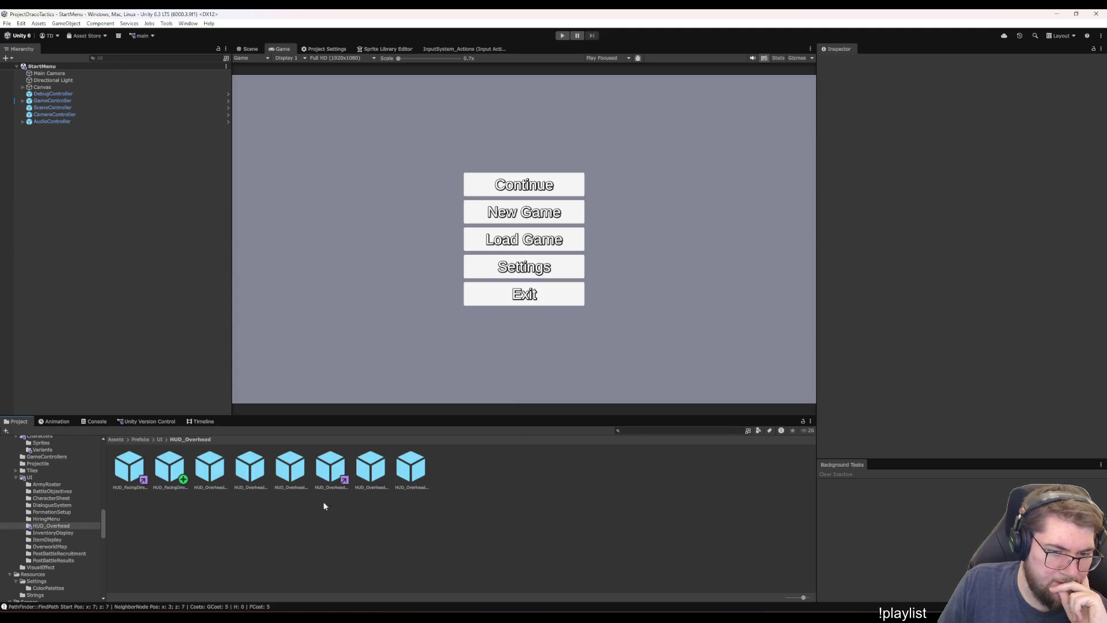
pyautogui.click(329, 473)
pyautogui.click(171, 473)
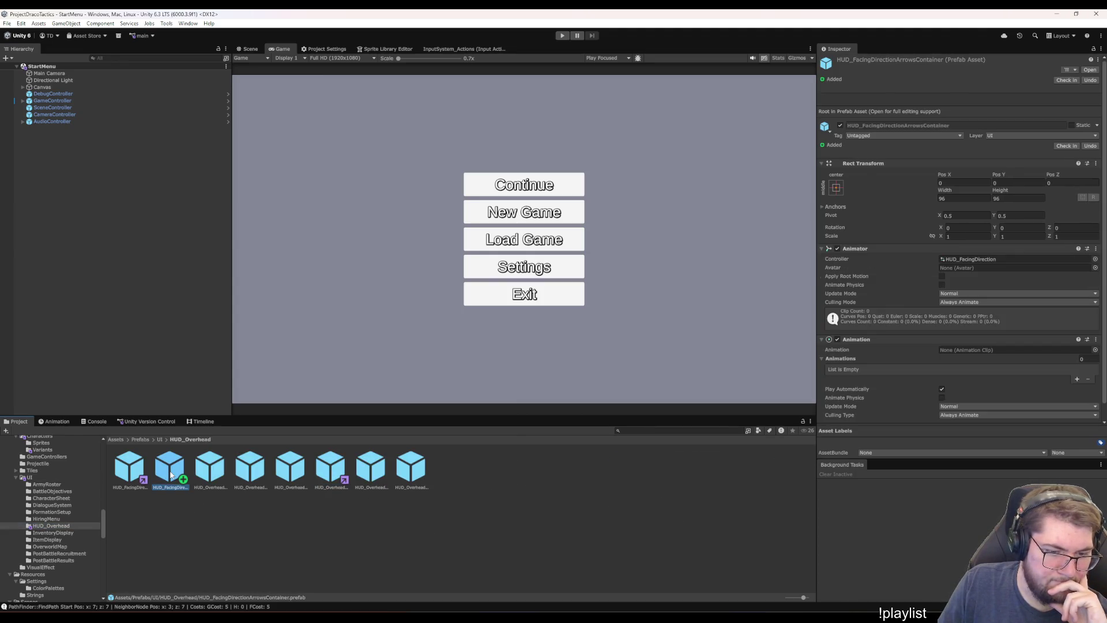
pyautogui.doubleClick(171, 473)
# Show the prefab in the Scene view with its Idle scale animation loaded
pyautogui.click(249, 50)
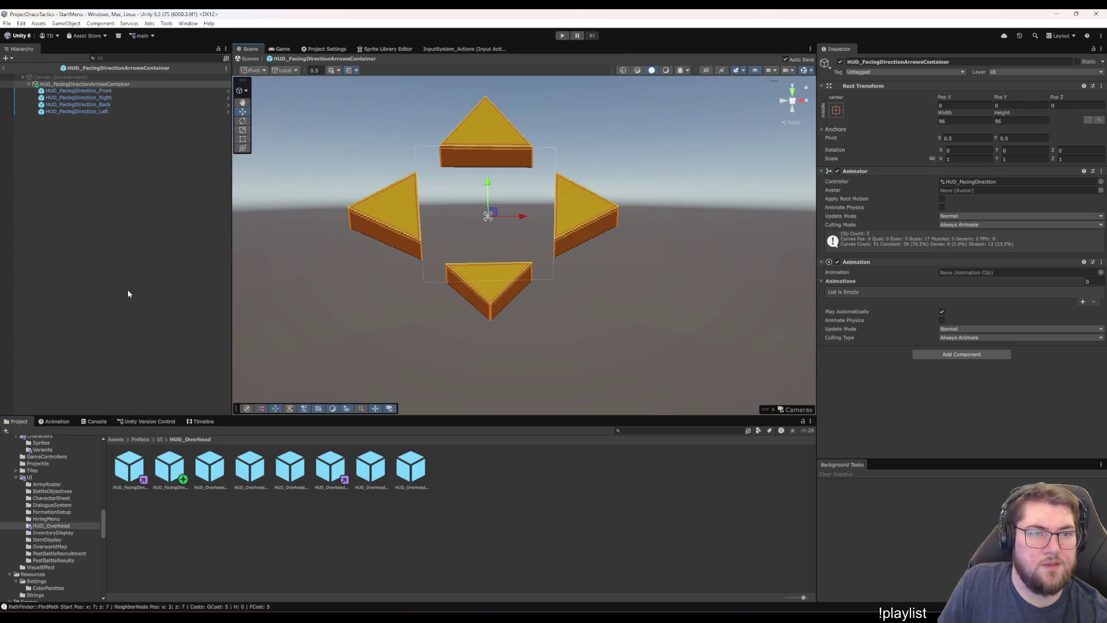
pyautogui.click(55, 421)
pyautogui.click(62, 456)
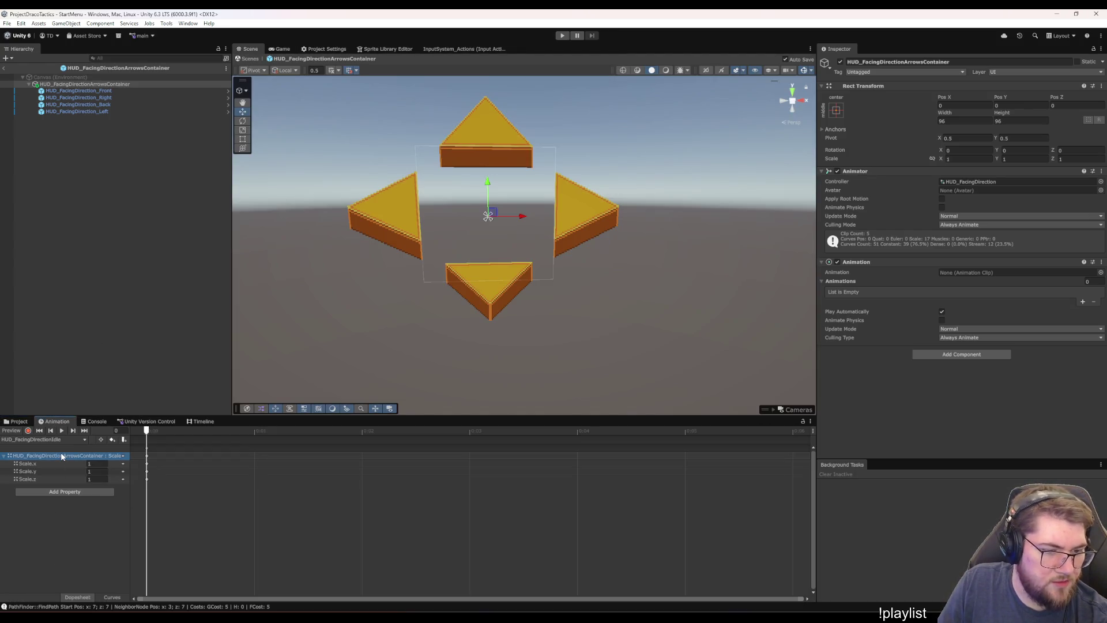
pyautogui.click(88, 505)
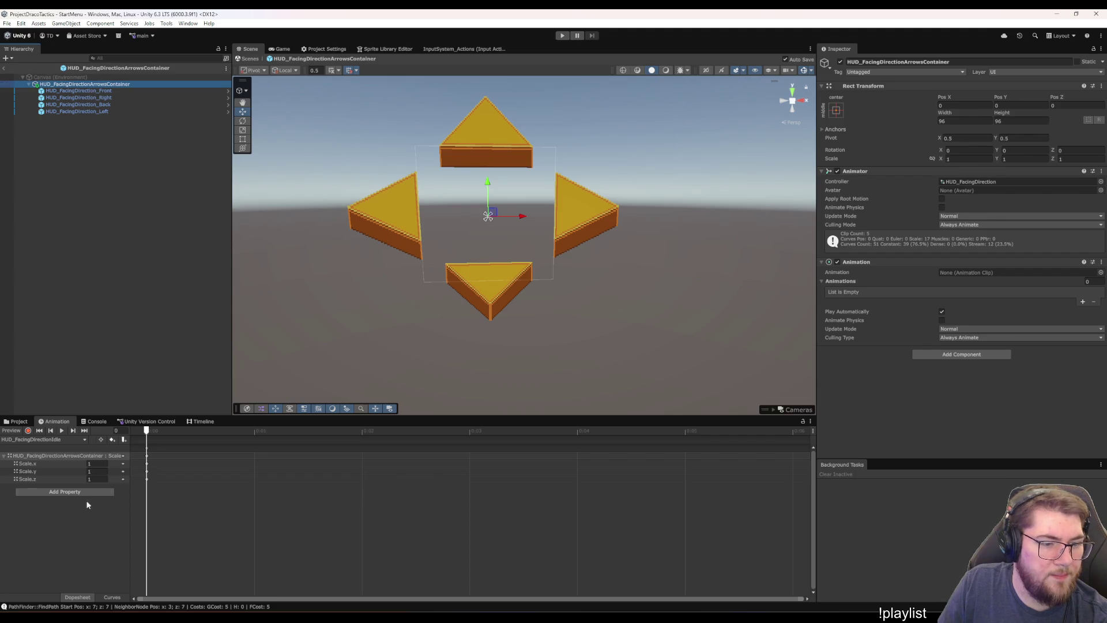
# Start a playtest with Ctrl+P, begin the battle, and close Tim's action menu
pyautogui.hotkey('ctrl', 'p')
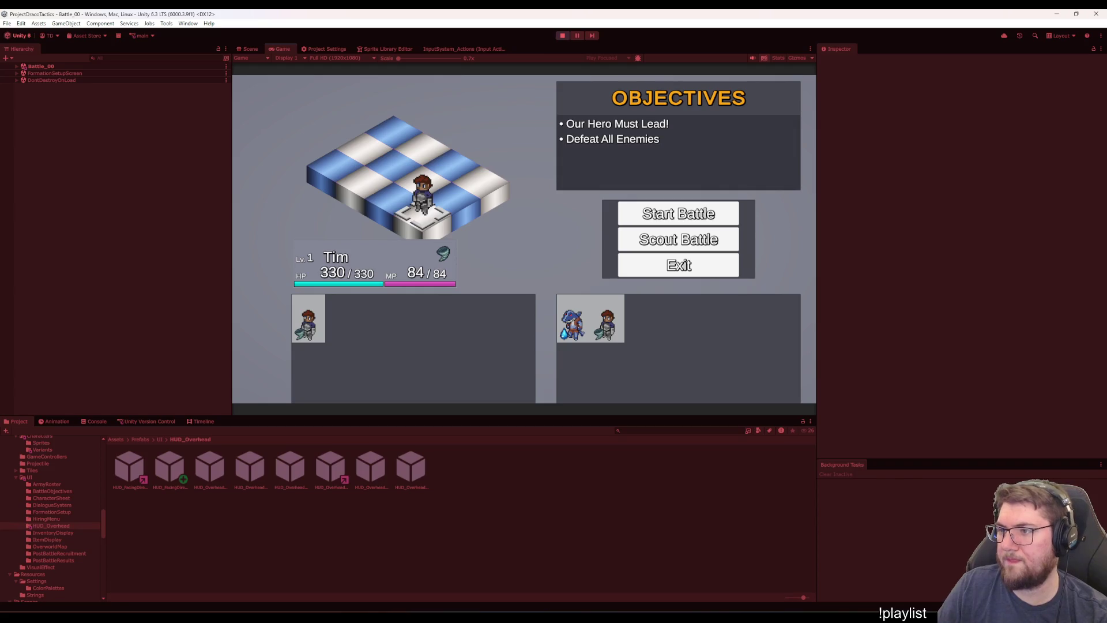
pyautogui.press('Return')
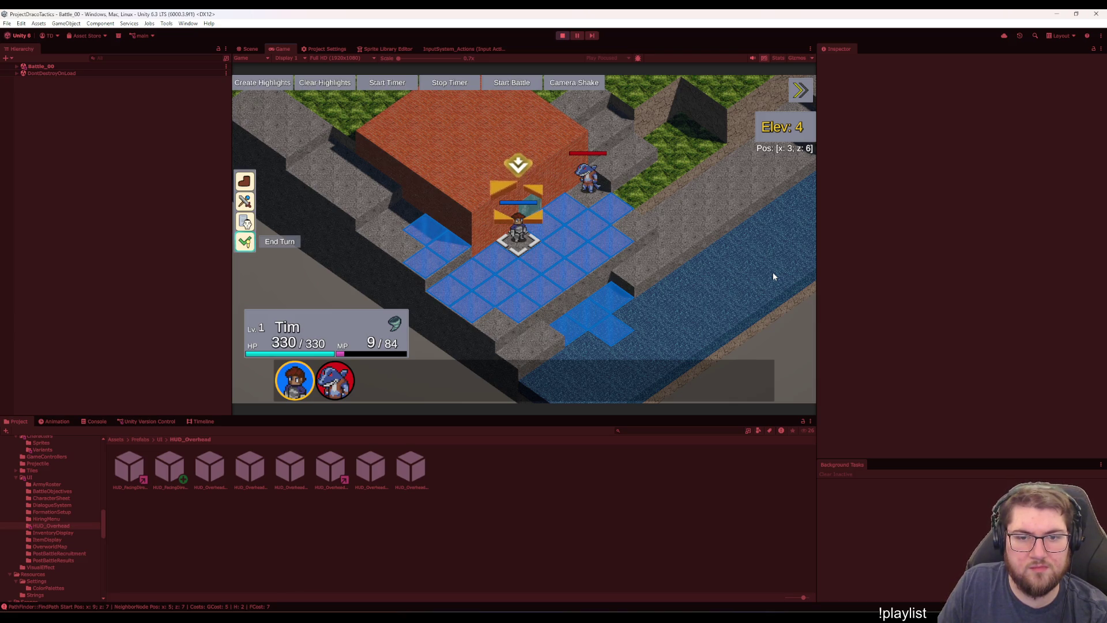
pyautogui.press('Escape')
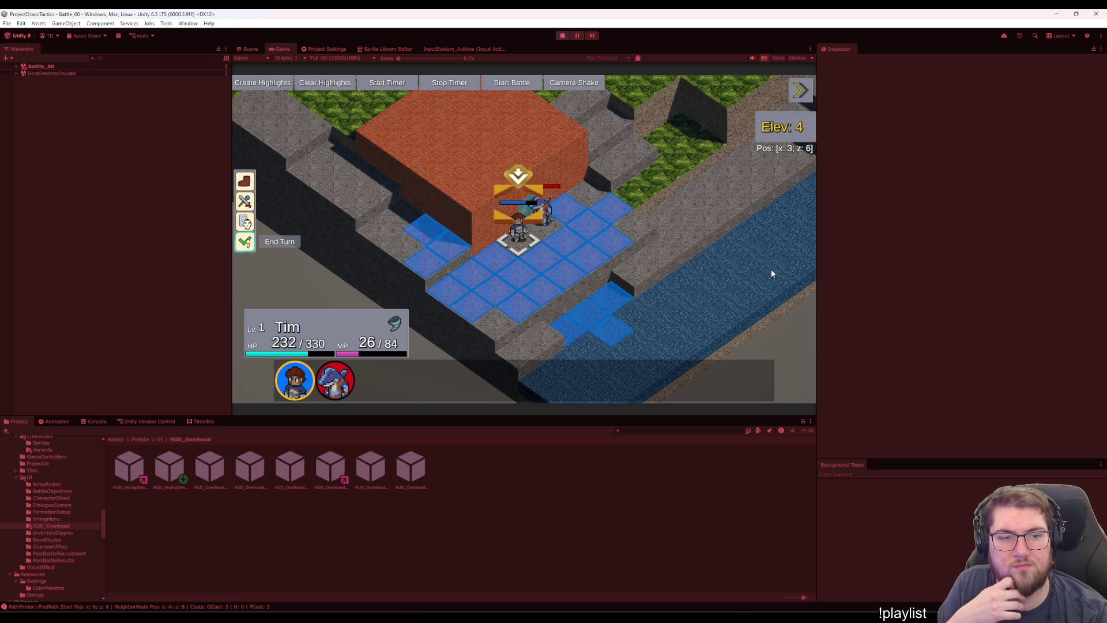
pyautogui.press('Return')
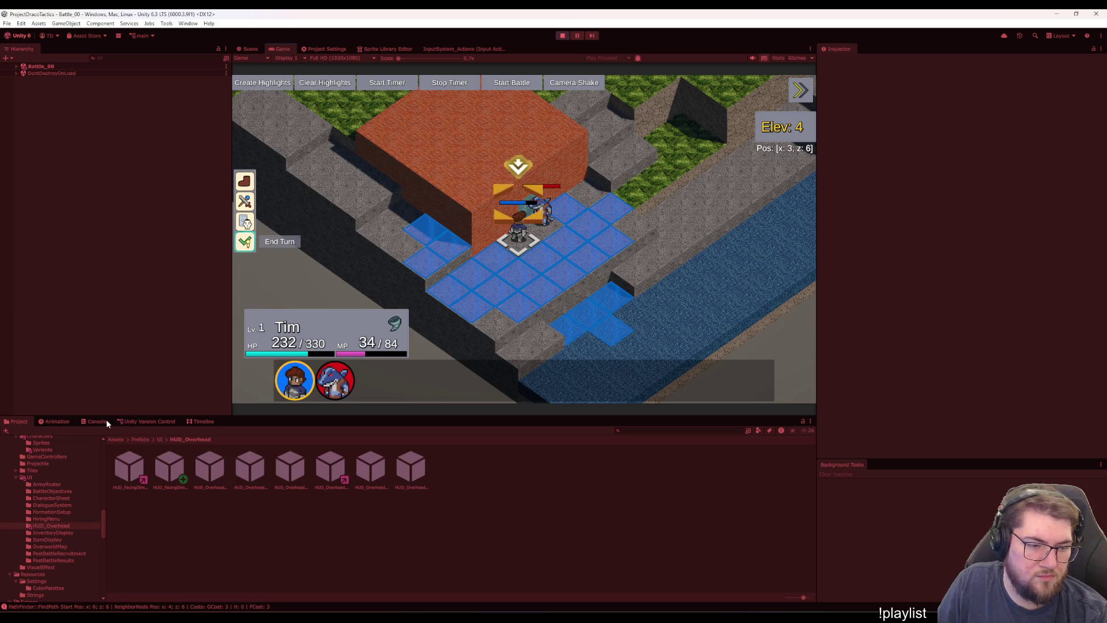
# Show the Console log, toggle its message filter, and clear the search
pyautogui.hotkey('ctrl', 'shift', 'c')
pyautogui.click(777, 430)
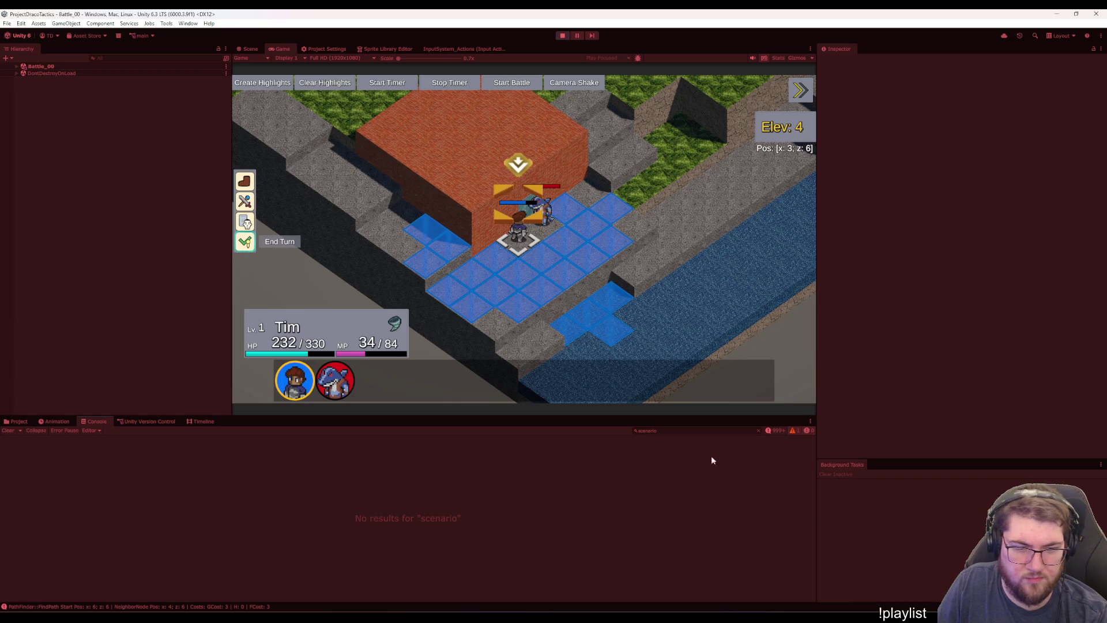
pyautogui.press('Escape')
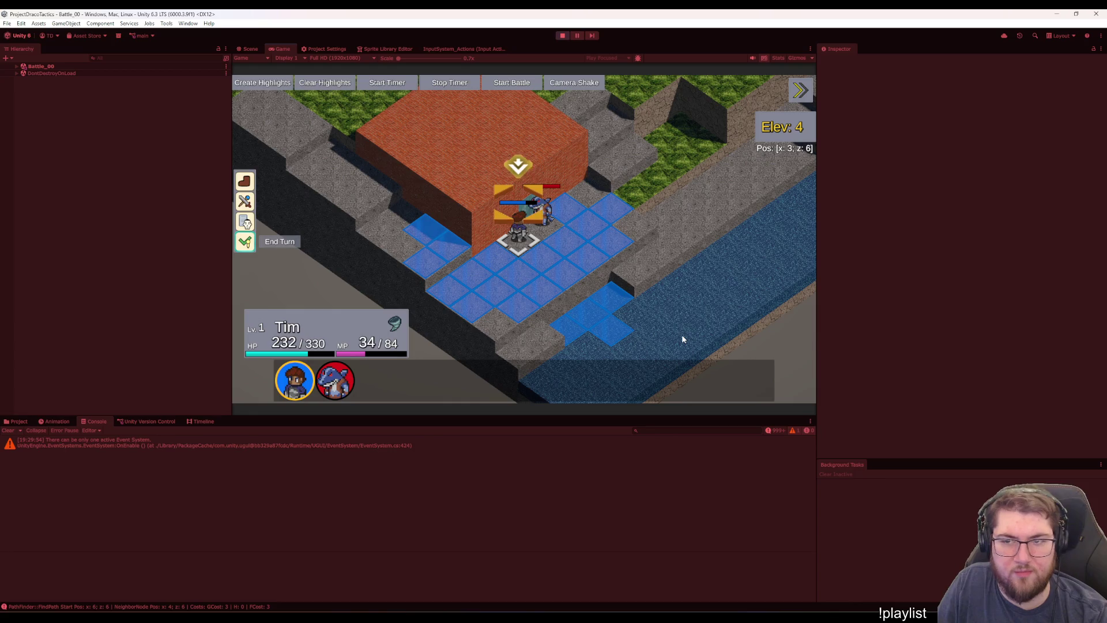
# End Tim's turn and run the fullheal debug command to restore Tim to 330/330 HP
pyautogui.press('Return')
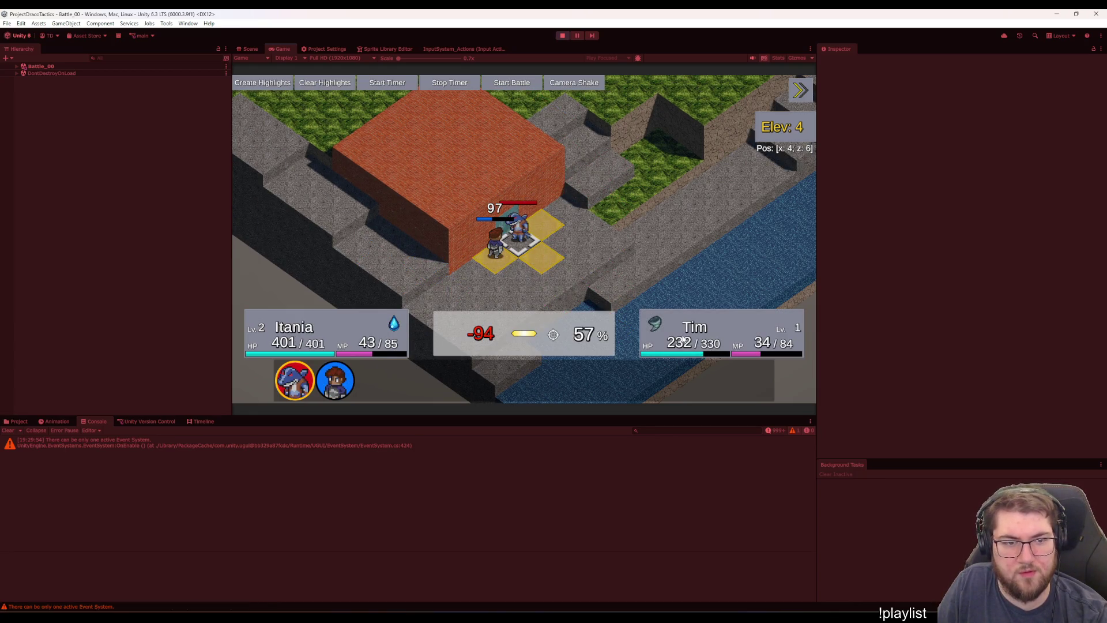
pyautogui.press('`')
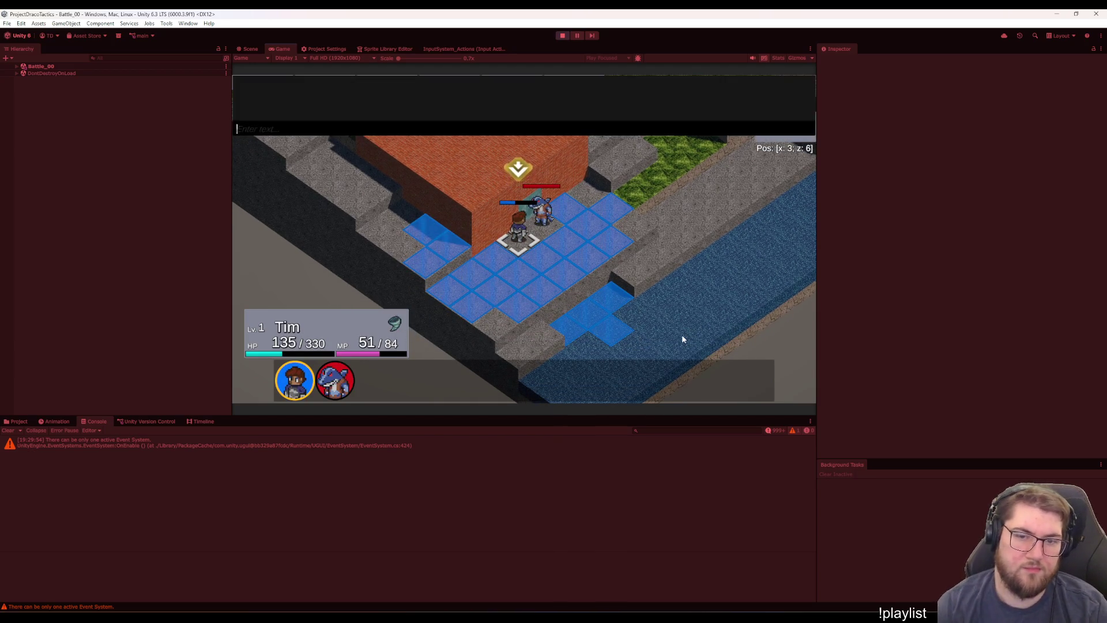
pyautogui.write('llhea')
pyautogui.press('Return')
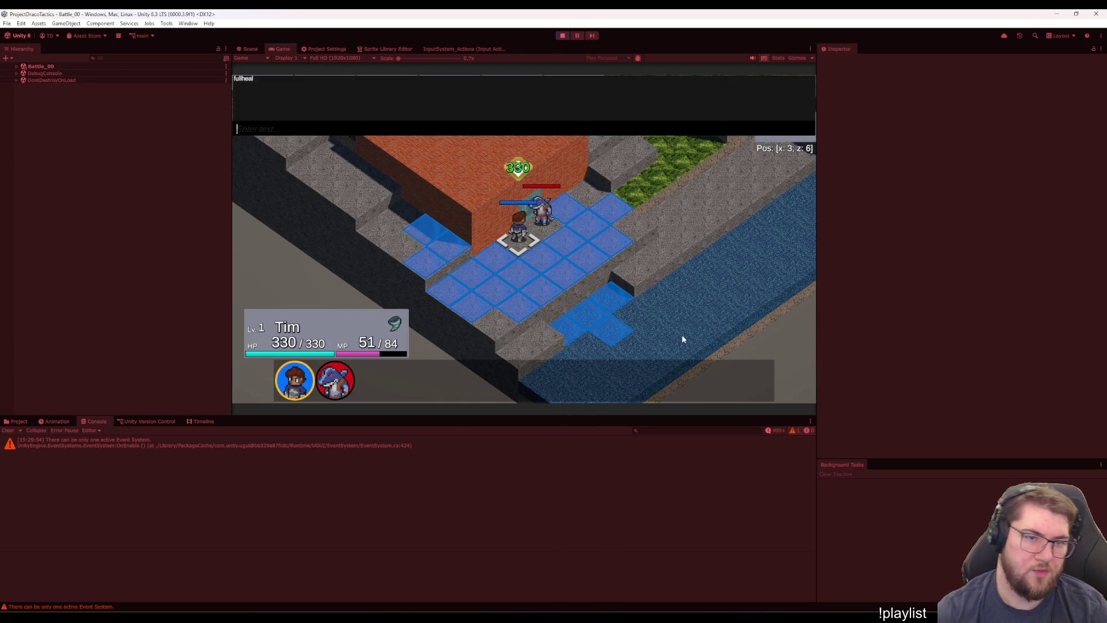
pyautogui.press('`')
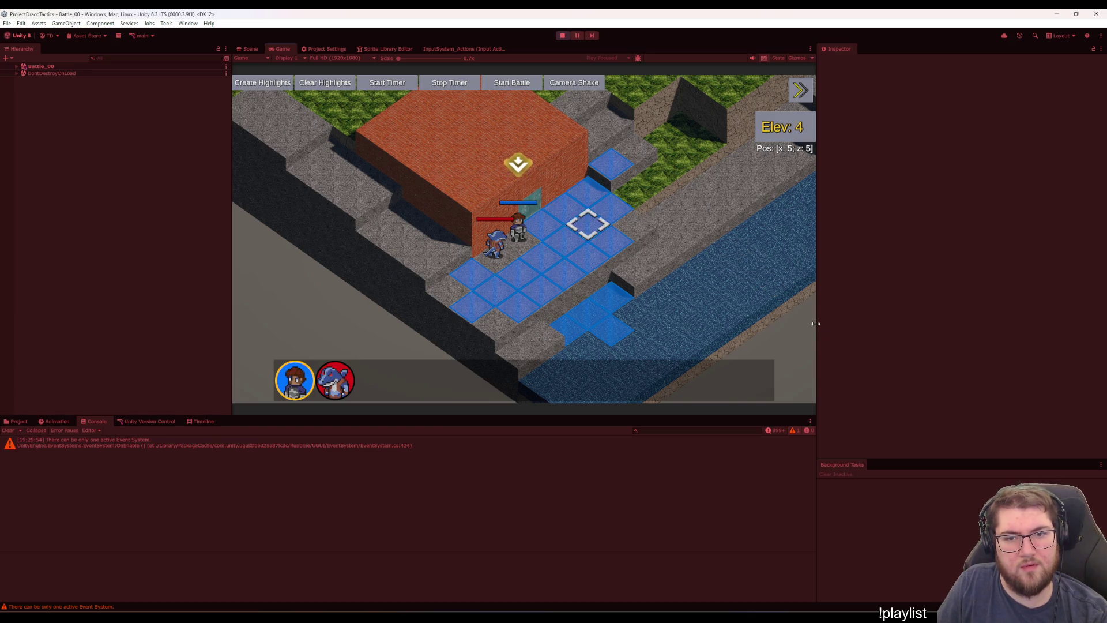
# Move Tim one tile up-right from his current tile
pyautogui.press('Left')
pyautogui.press('Left')
pyautogui.press('Down')
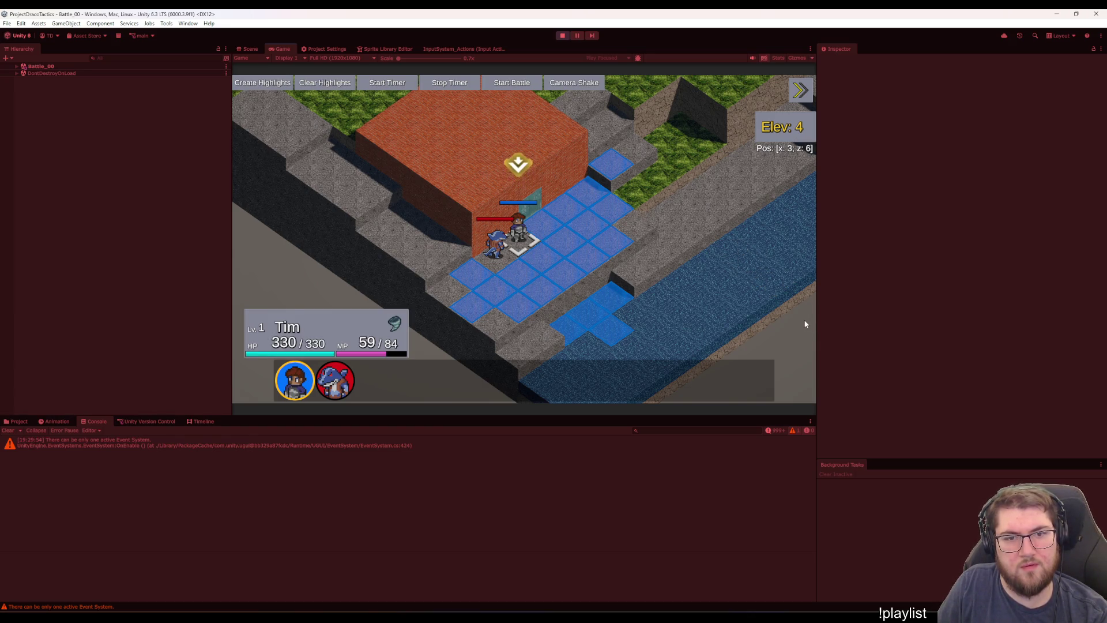
pyautogui.press('Return')
pyautogui.press('Right')
pyautogui.press('Right')
pyautogui.press('Right')
pyautogui.press('Up')
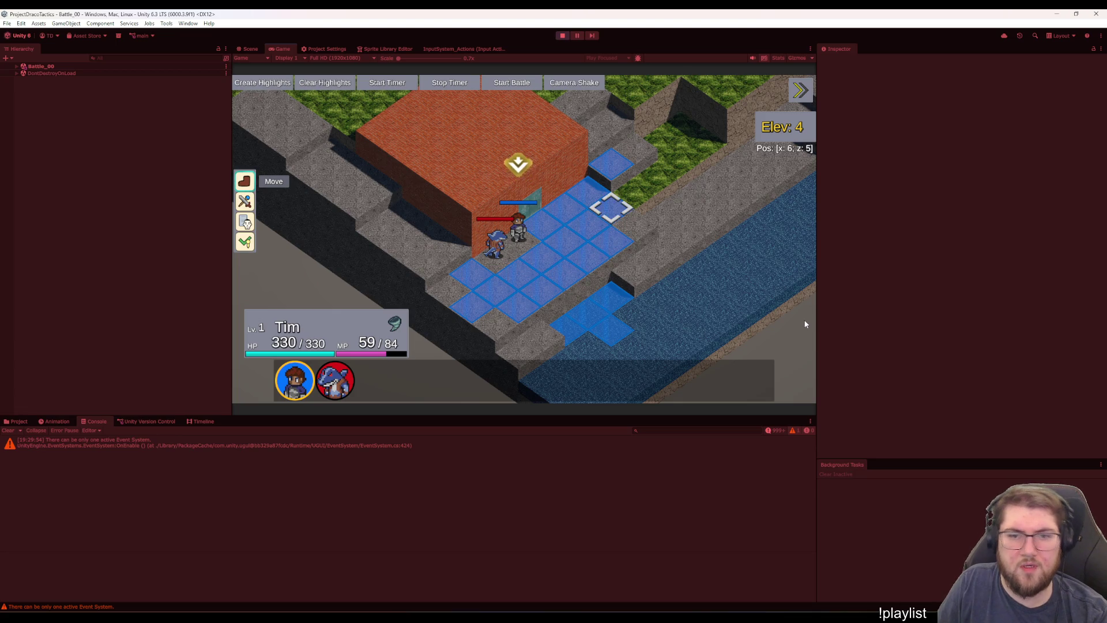
pyautogui.press('Return')
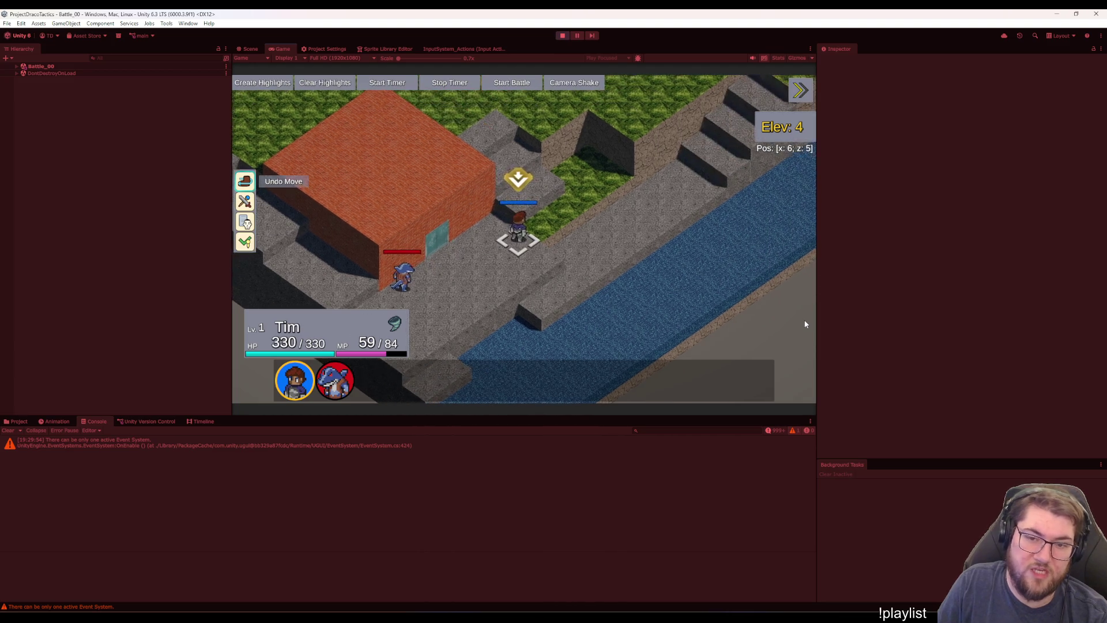
# End Tim's turns to let Itania attack
pyautogui.press('Up')
pyautogui.press('Return')
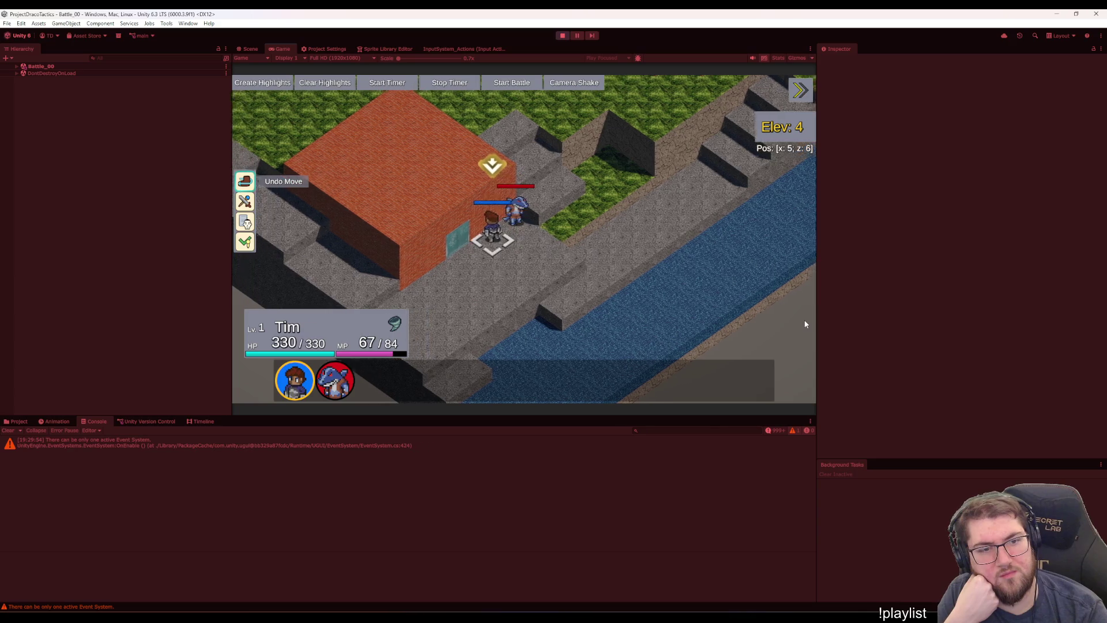
pyautogui.press('e')
pyautogui.press('Up')
pyautogui.press('Return')
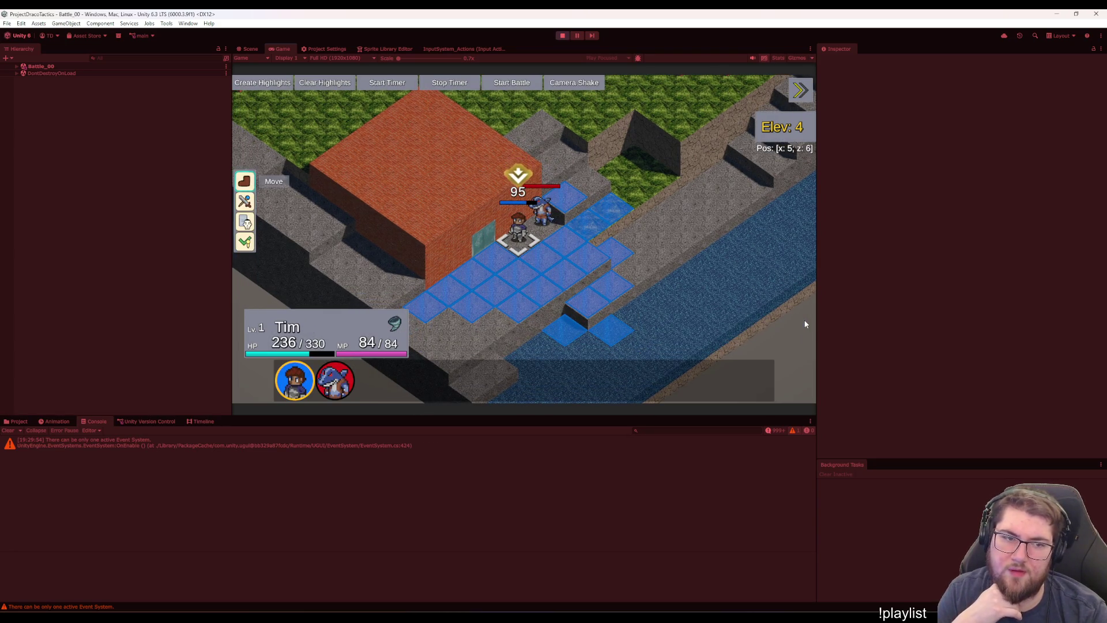
pyautogui.press('Return')
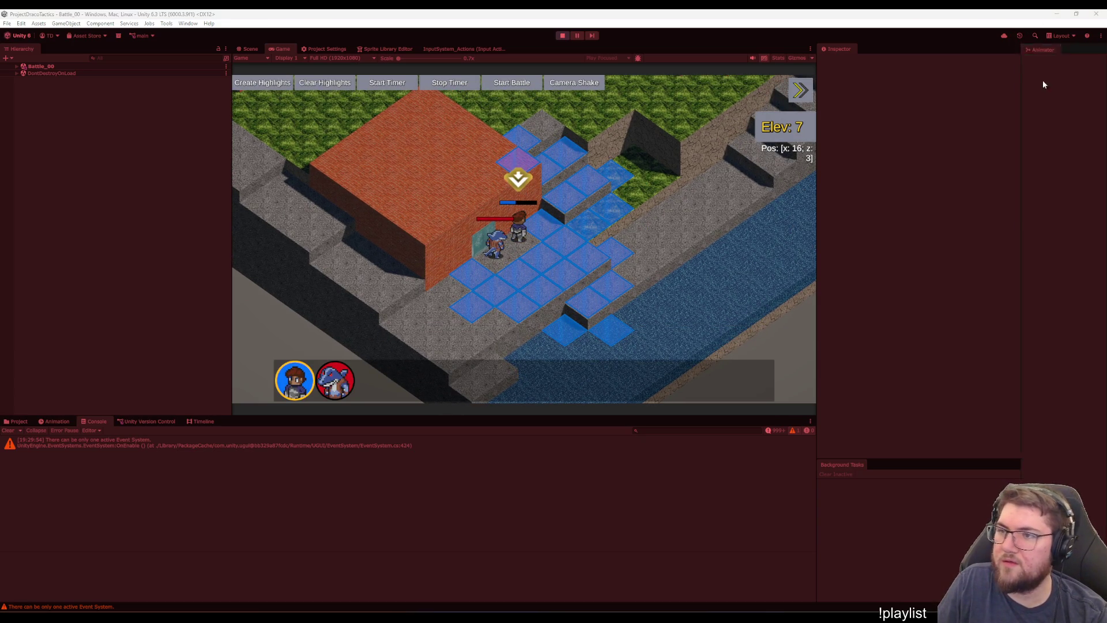
# Check the HUD_FacingDirection animator state graph, then stop the playtest
pyautogui.click(552, 57)
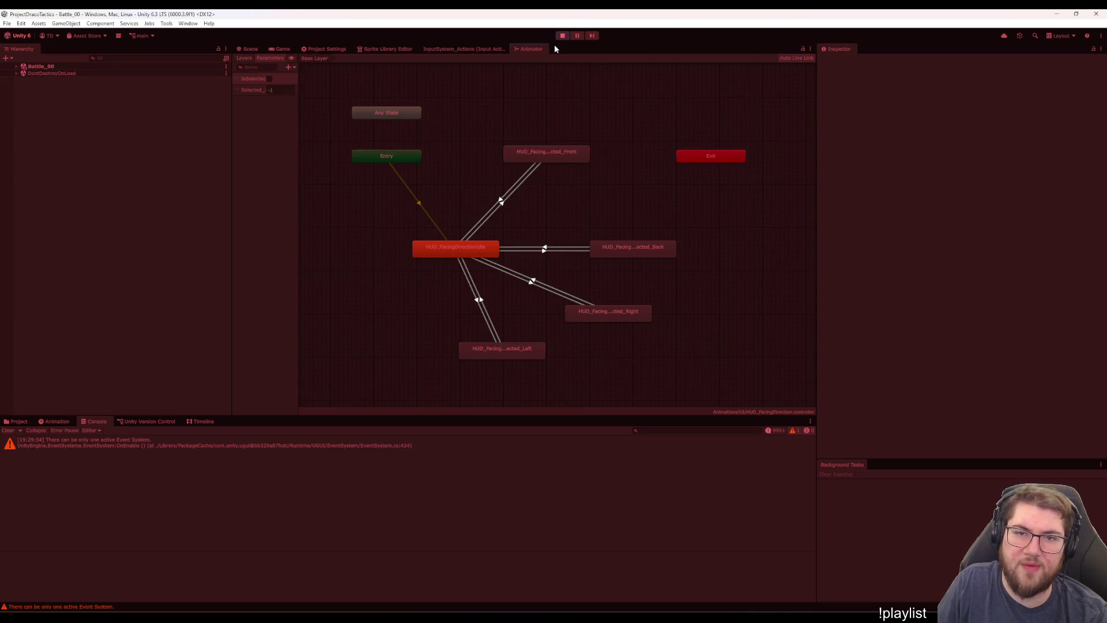
pyautogui.click(274, 50)
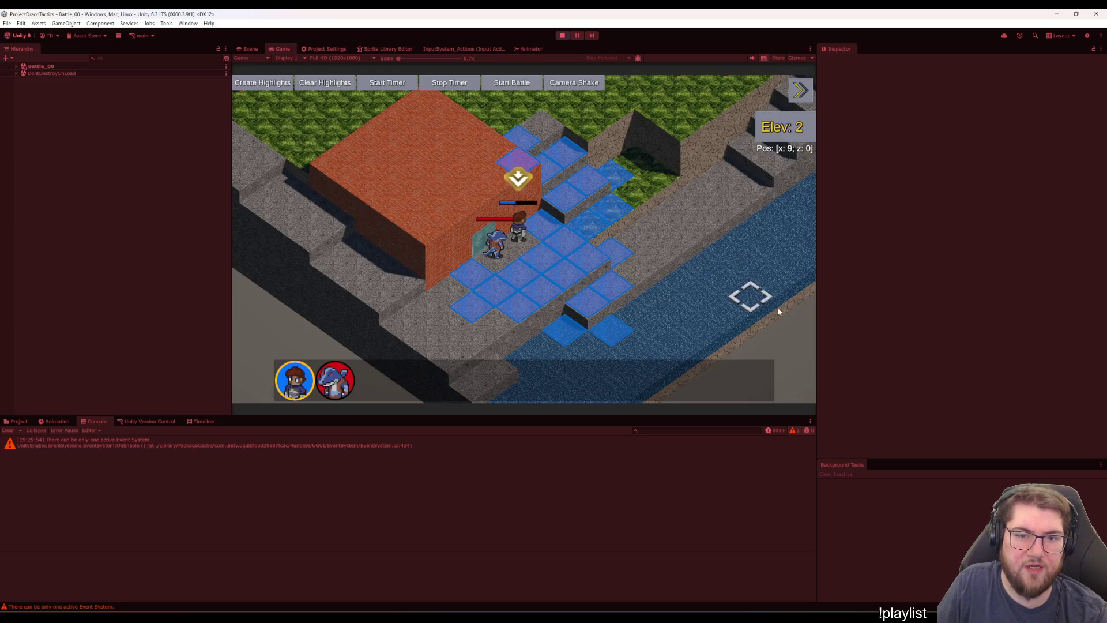
pyautogui.click(563, 37)
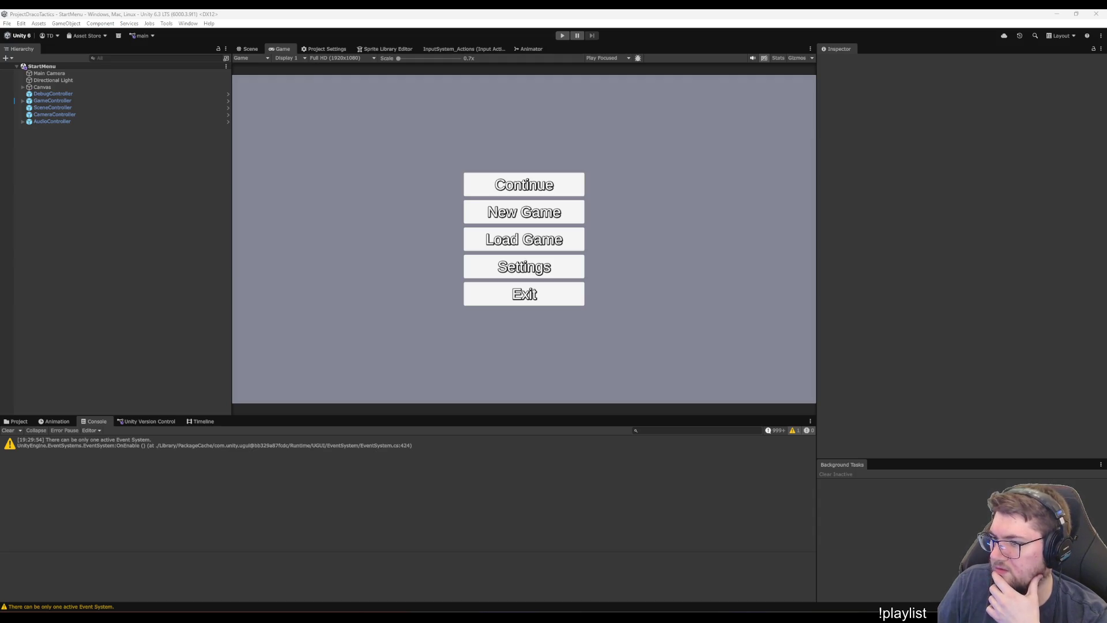
# In Visual Studio, go to WeaponTargetScenarioValue and select its EstimatedDamageAmount call
pyautogui.hotkey('alt', 'Tab')
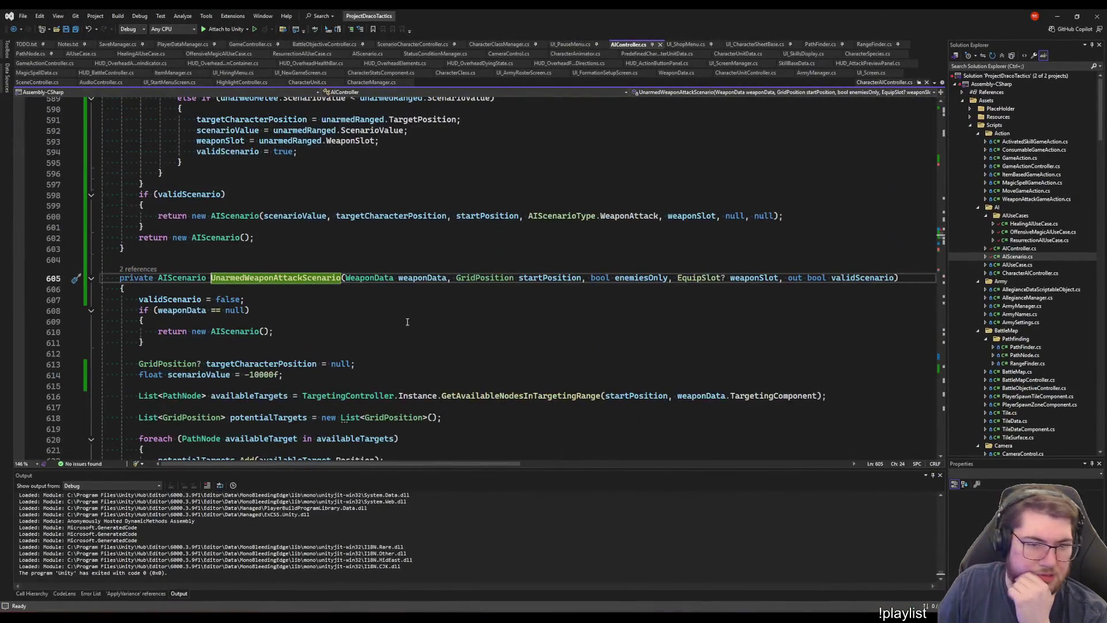
pyautogui.scroll(-13, 407, 321)
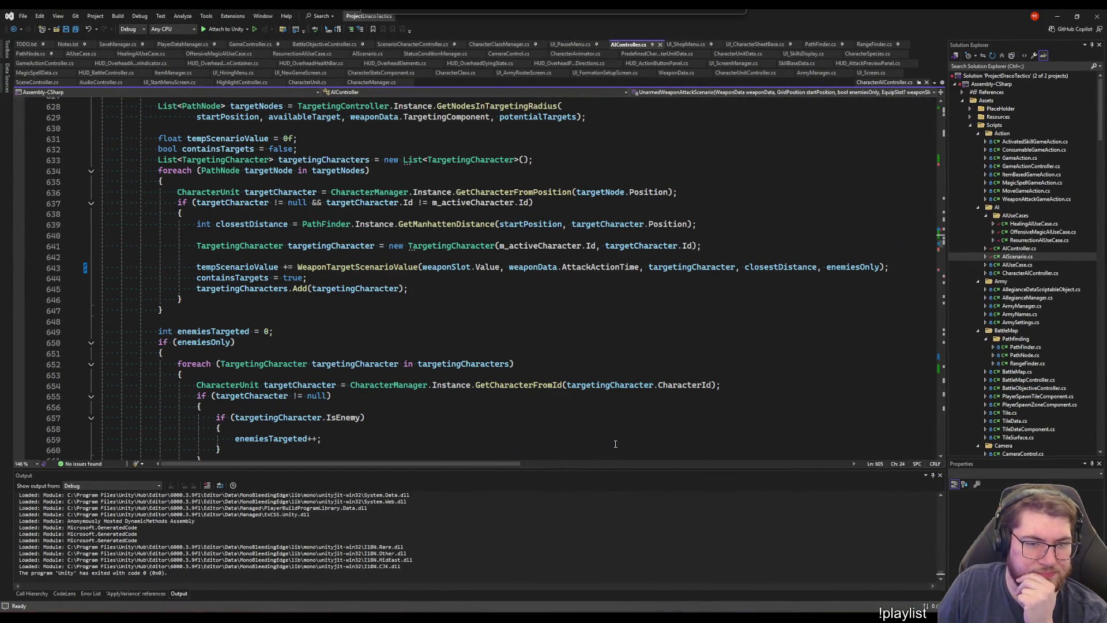
pyautogui.rightClick(361, 266)
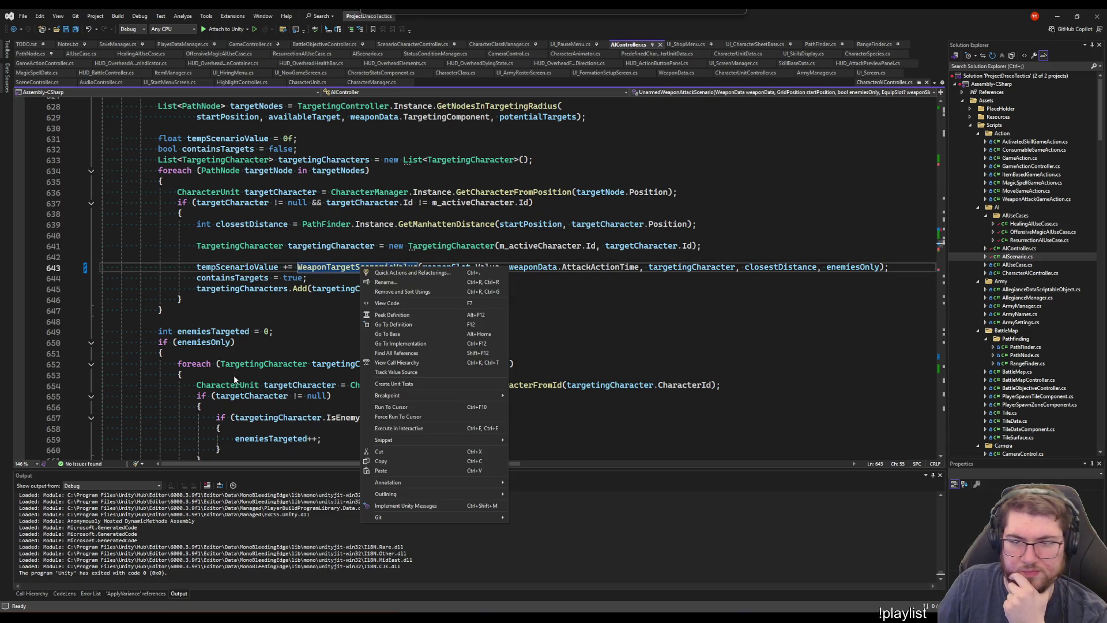
pyautogui.click(394, 324)
pyautogui.scroll(-5, 182, 277)
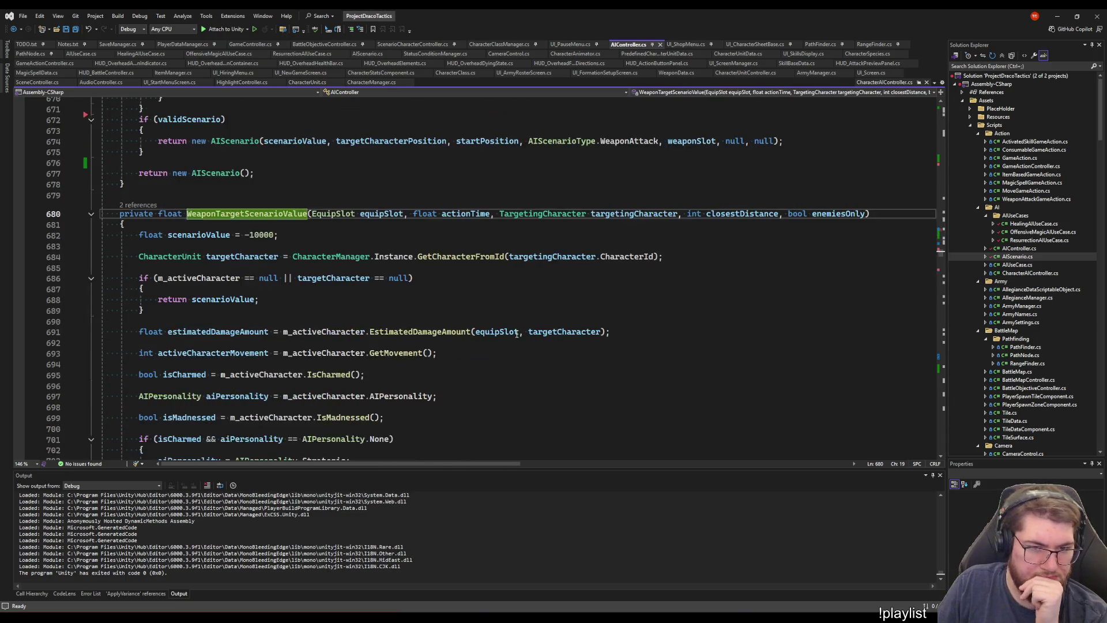
pyautogui.scroll(-7, 182, 277)
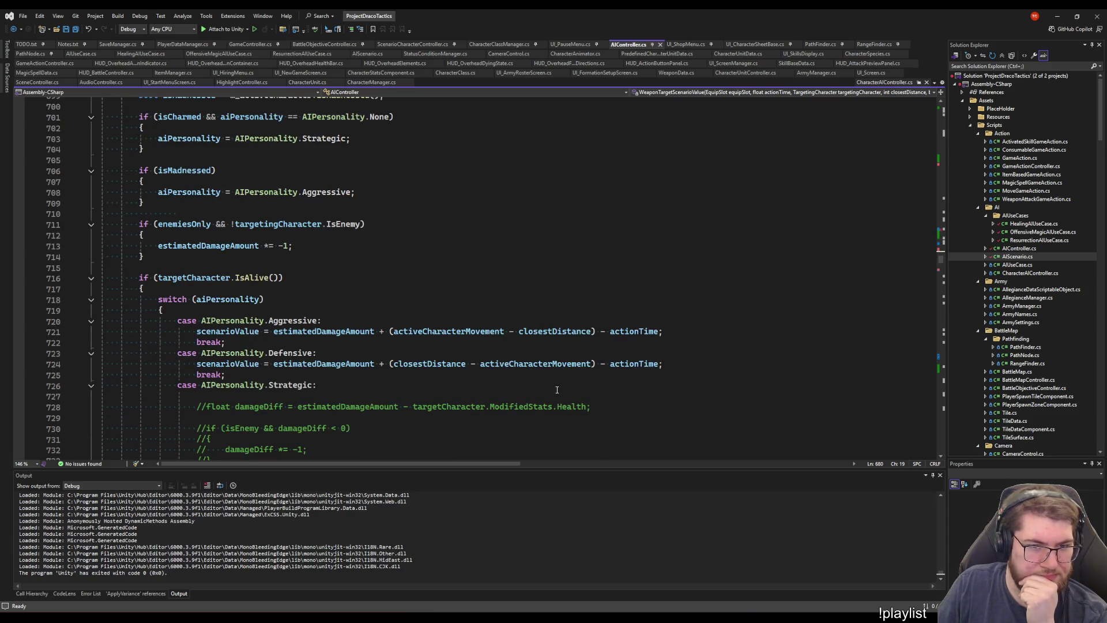
pyautogui.scroll(9, 557, 390)
pyautogui.click(404, 300)
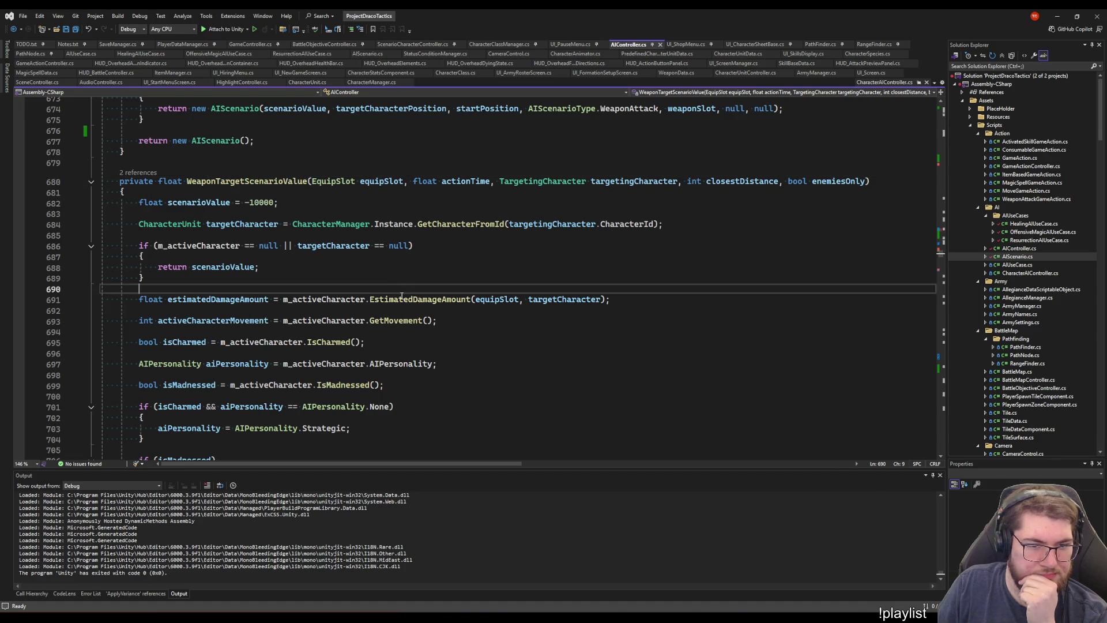
pyautogui.doubleClick(404, 299)
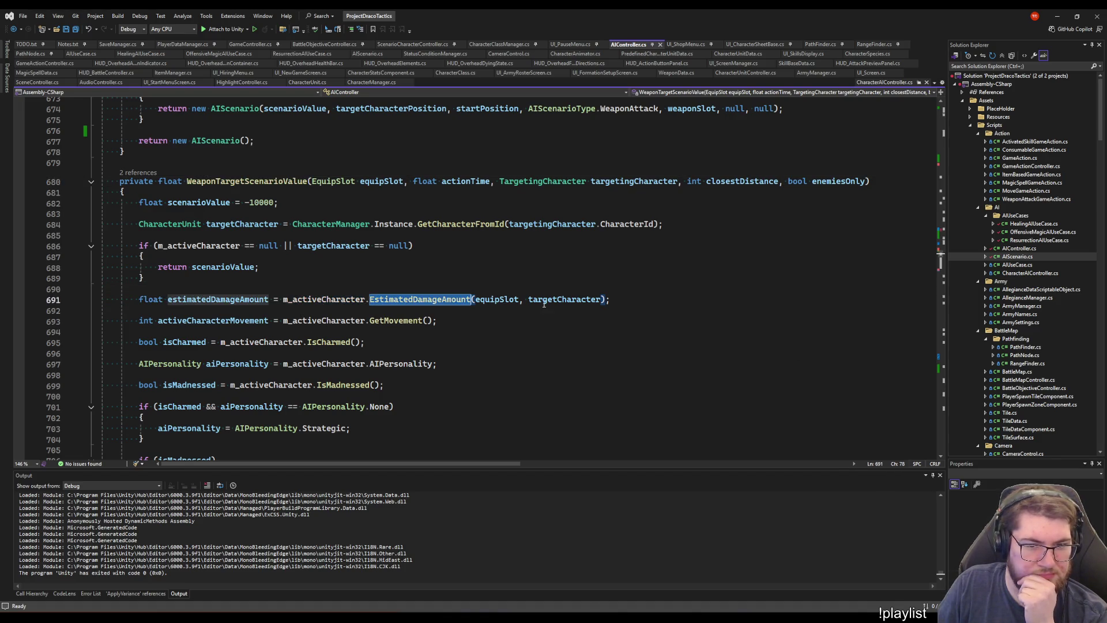
# Jump to EstimatedDamageAmount's definition in CharacterUnit.cs and review it
pyautogui.scroll(-3, 633, 348)
pyautogui.scroll(-8, 633, 300)
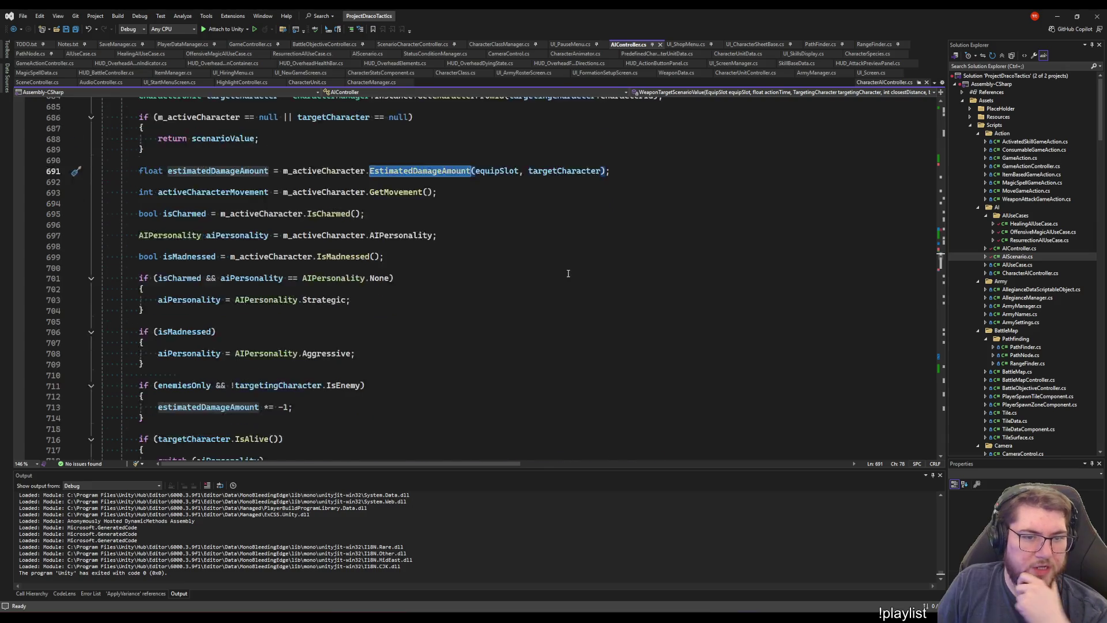
pyautogui.scroll(-8, 490, 352)
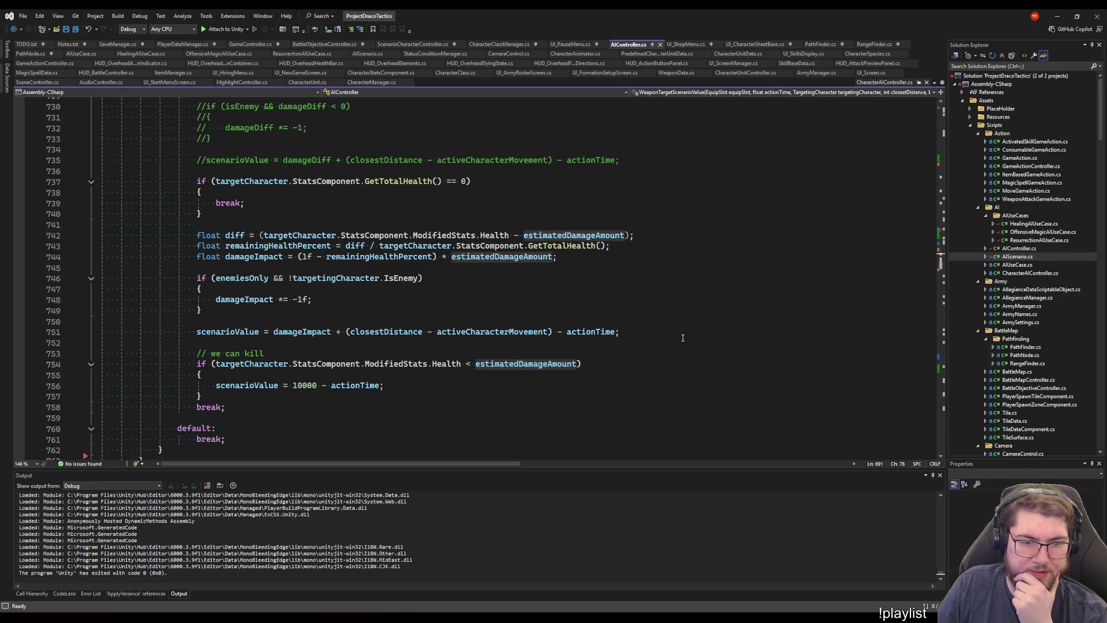
pyautogui.scroll(17, 682, 337)
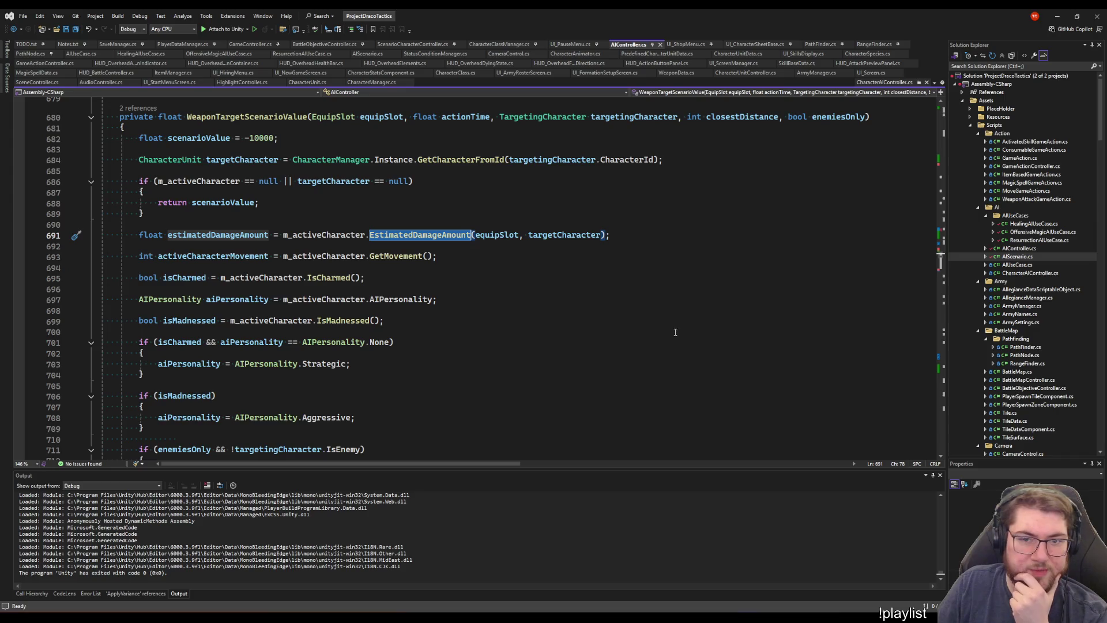
pyautogui.rightClick(386, 241)
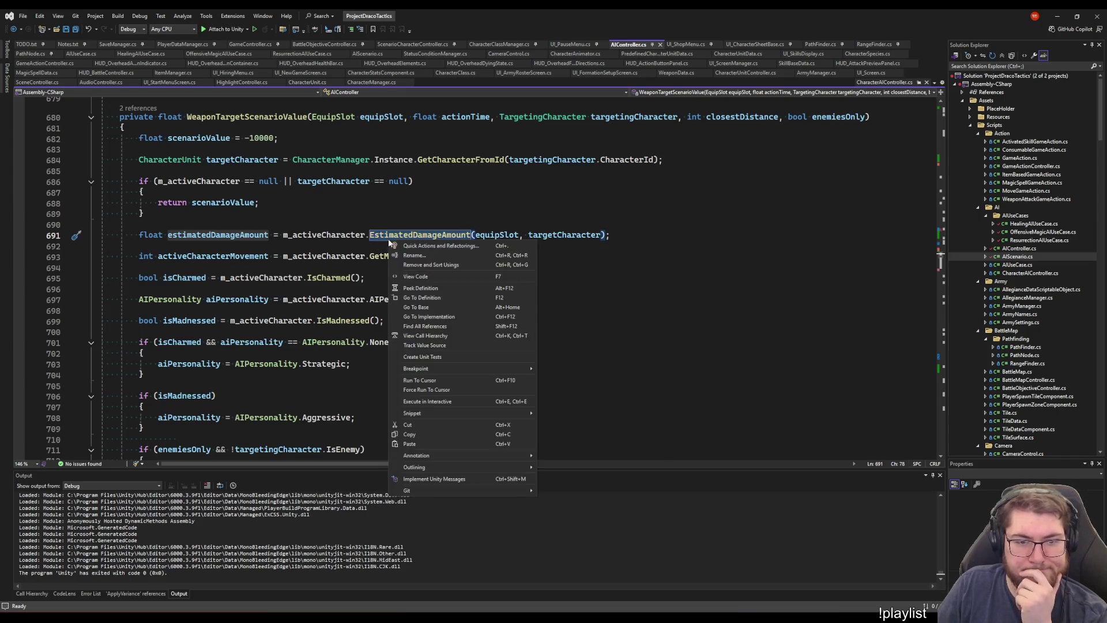
pyautogui.click(424, 298)
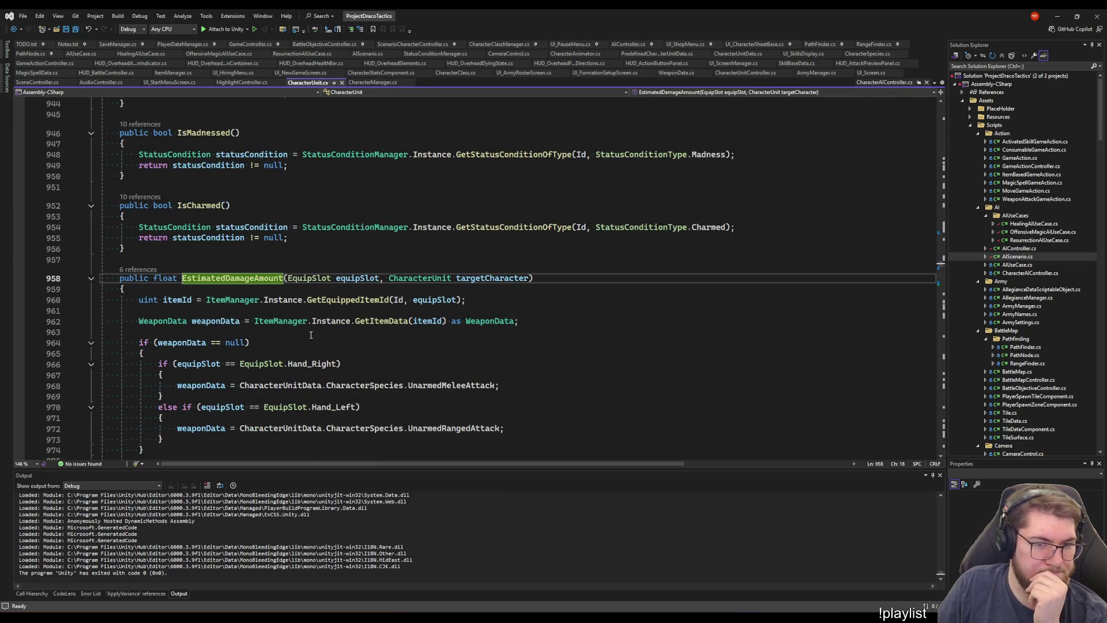
pyautogui.scroll(7, 574, 346)
pyautogui.scroll(12, 573, 346)
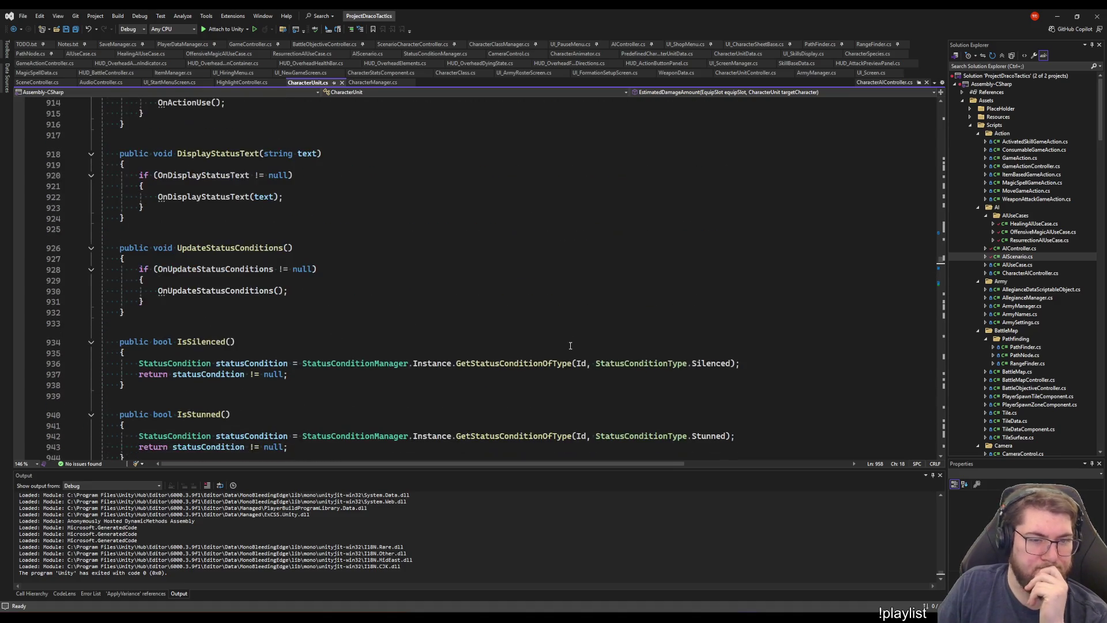
pyautogui.scroll(-16, 580, 357)
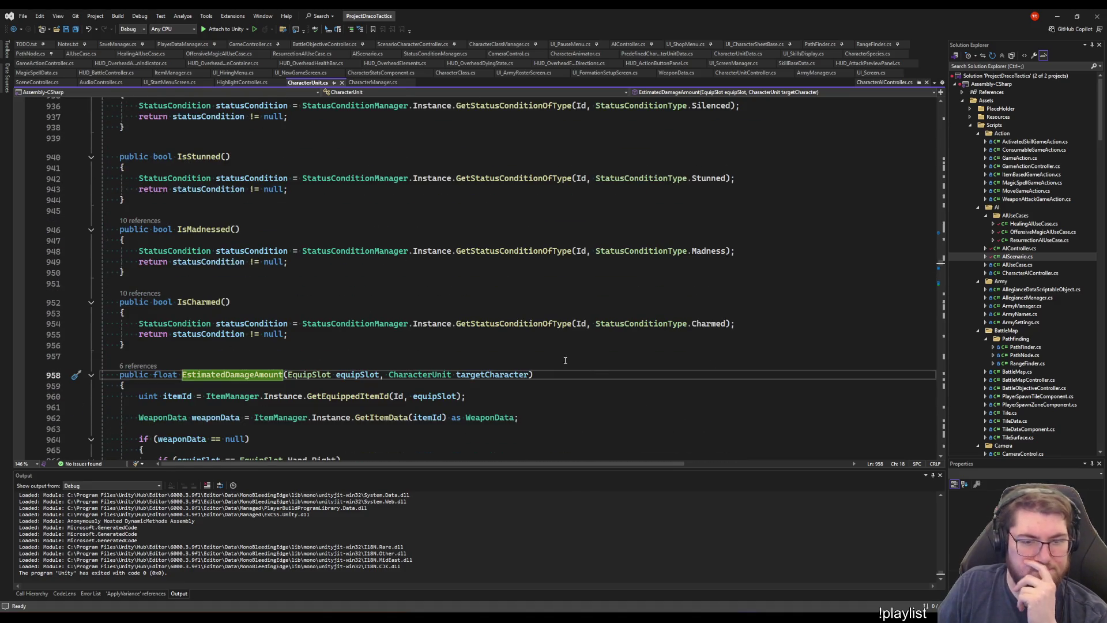
# Navigate back with Ctrl+- to the call in AIController.cs and place the caret after it
pyautogui.hotkey('ctrl', '-')
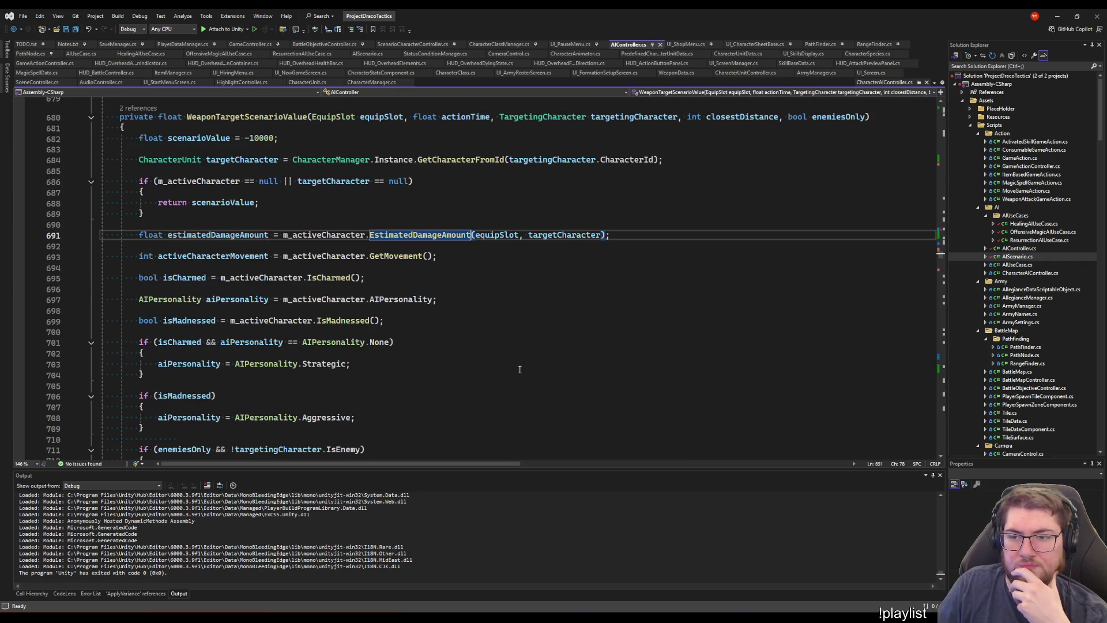
pyautogui.click(438, 255)
pyautogui.click(616, 235)
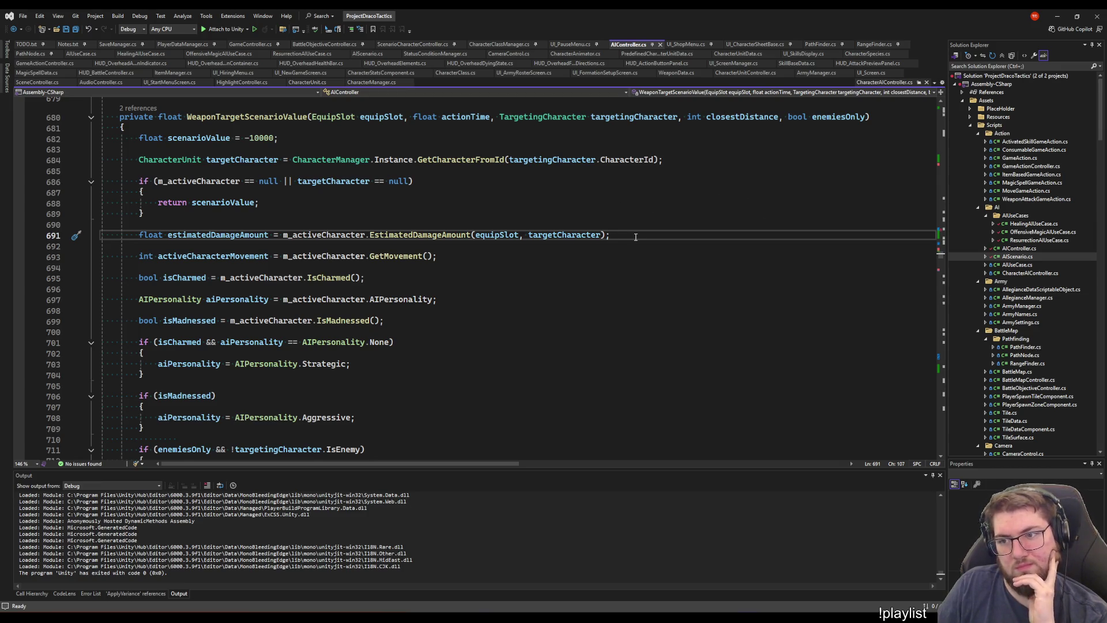
pyautogui.scroll(-3, 973, 335)
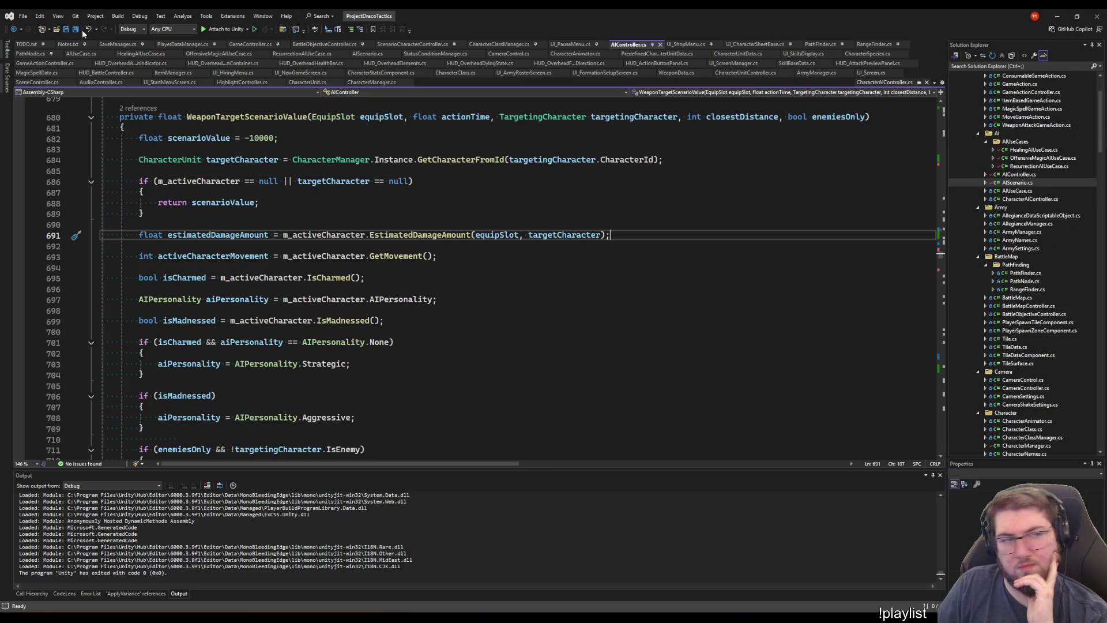
# Add a TODO.txt line: 'Investigate AI scenarios taking into account hit chance for their scenario value.'
pyautogui.click(27, 44)
pyautogui.scroll(-4, 519, 288)
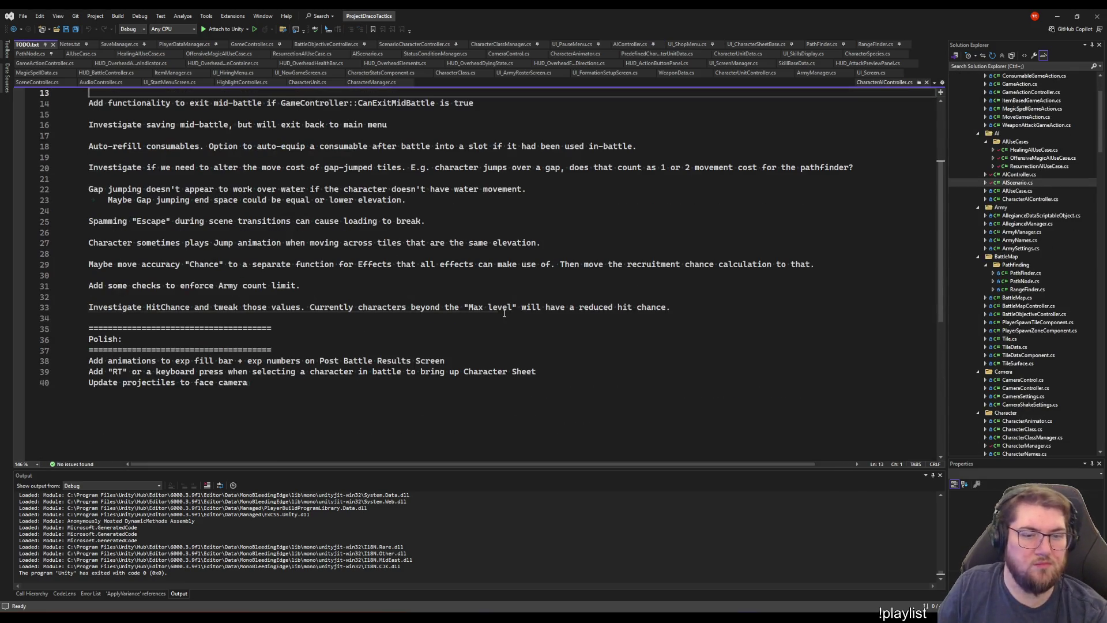
pyautogui.press('End')
pyautogui.press('Return')
pyautogui.press('Return')
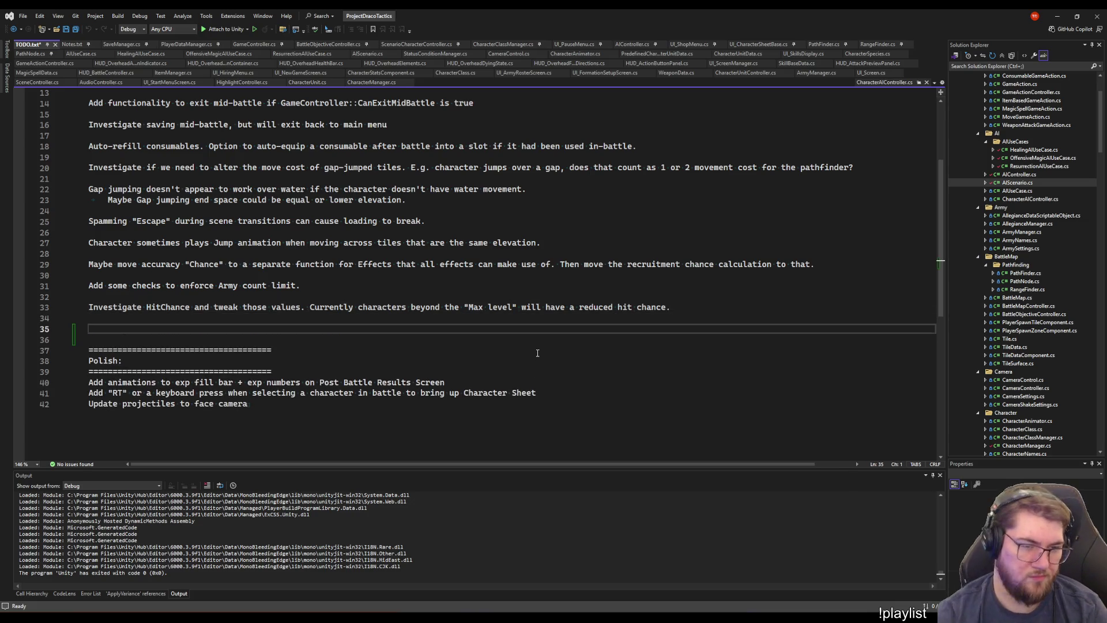
pyautogui.write('Investigate ')
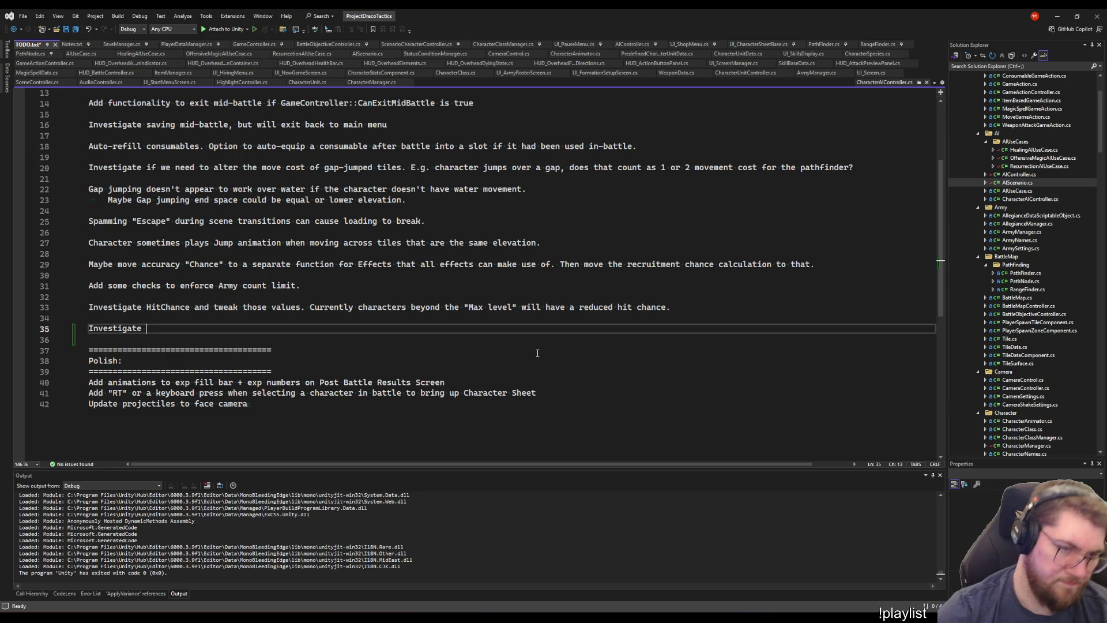
pyautogui.write('AI Sce')
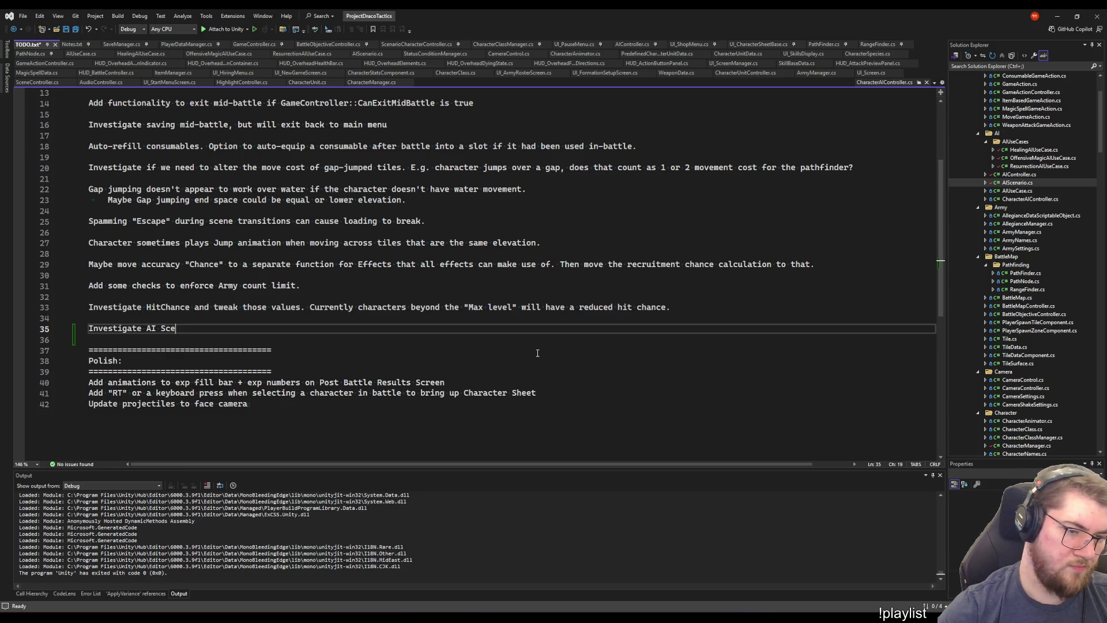
pyautogui.press('BackSpace')
pyautogui.press('BackSpace')
pyautogui.press('BackSpace')
pyautogui.write('sce')
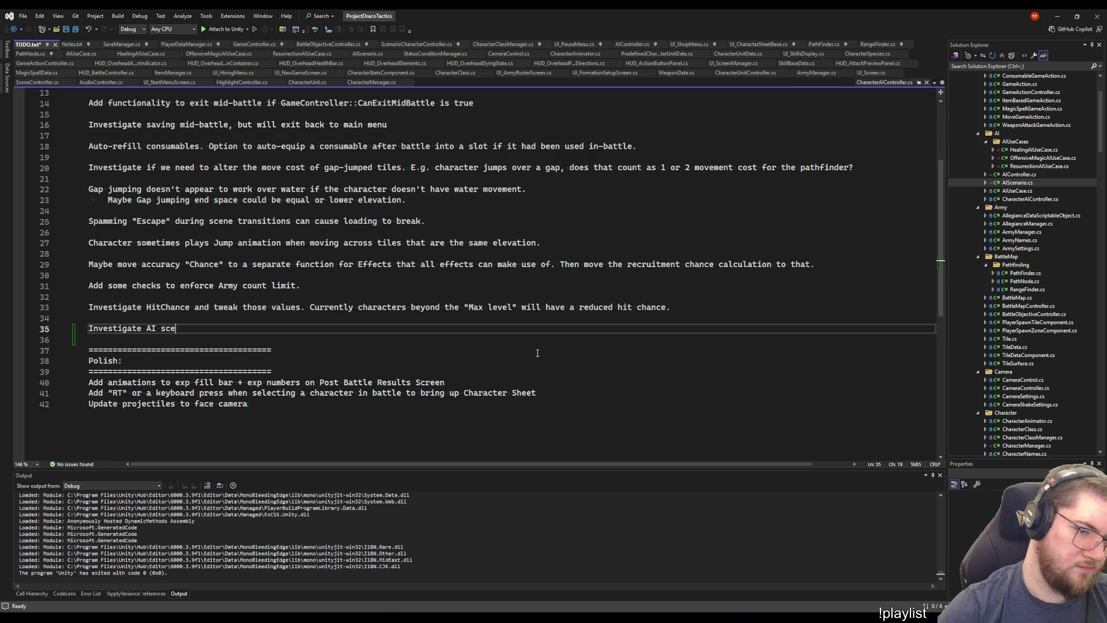
pyautogui.write('narios ')
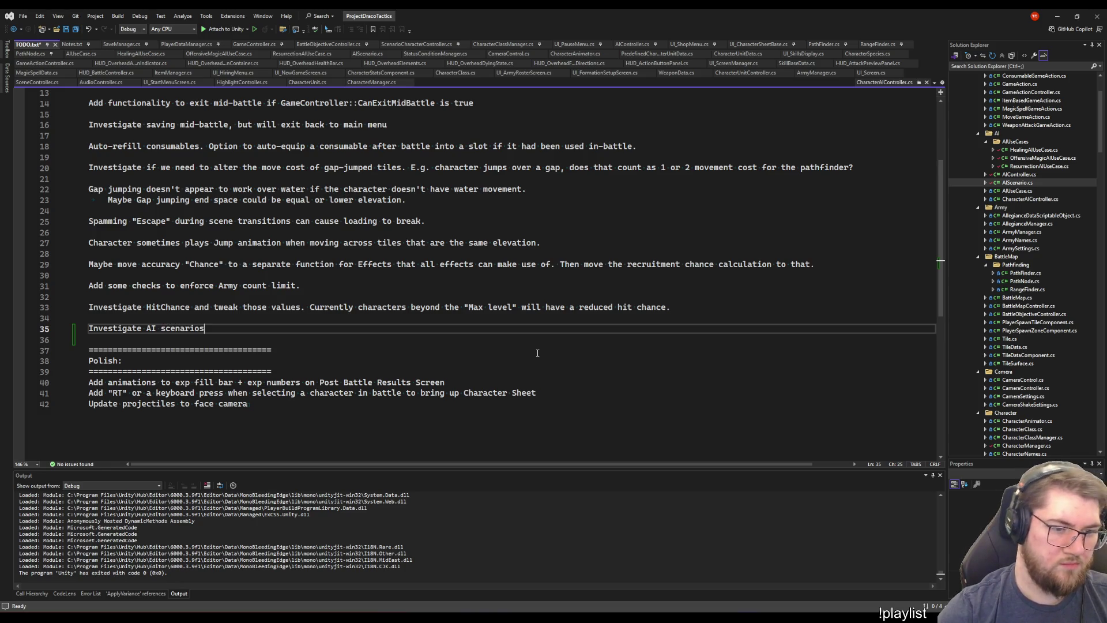
pyautogui.write('tak')
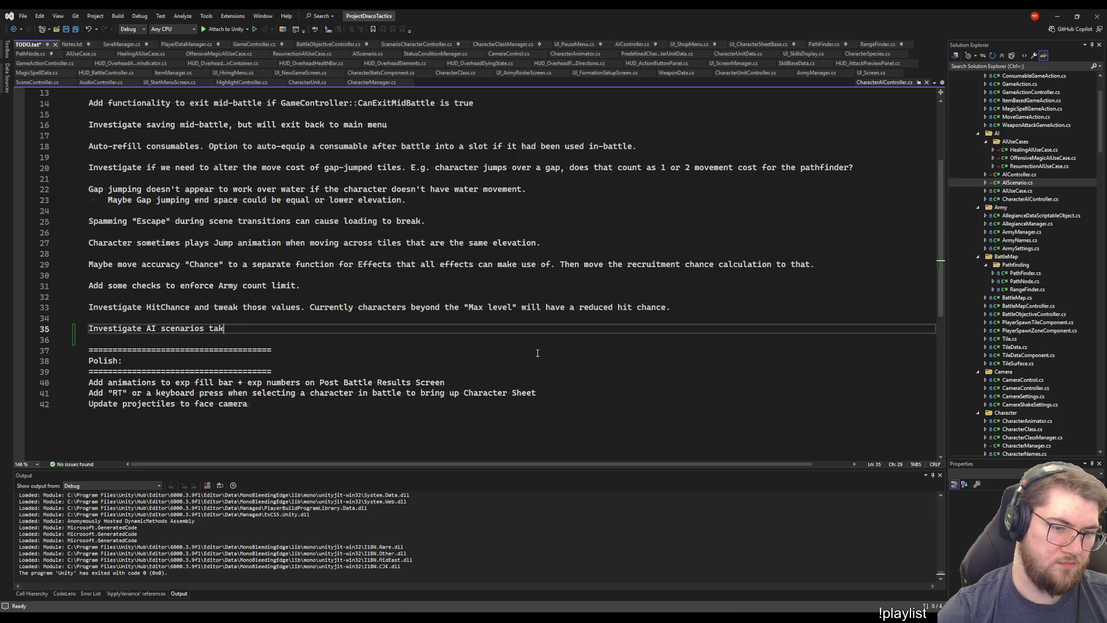
pyautogui.write('ing into account ')
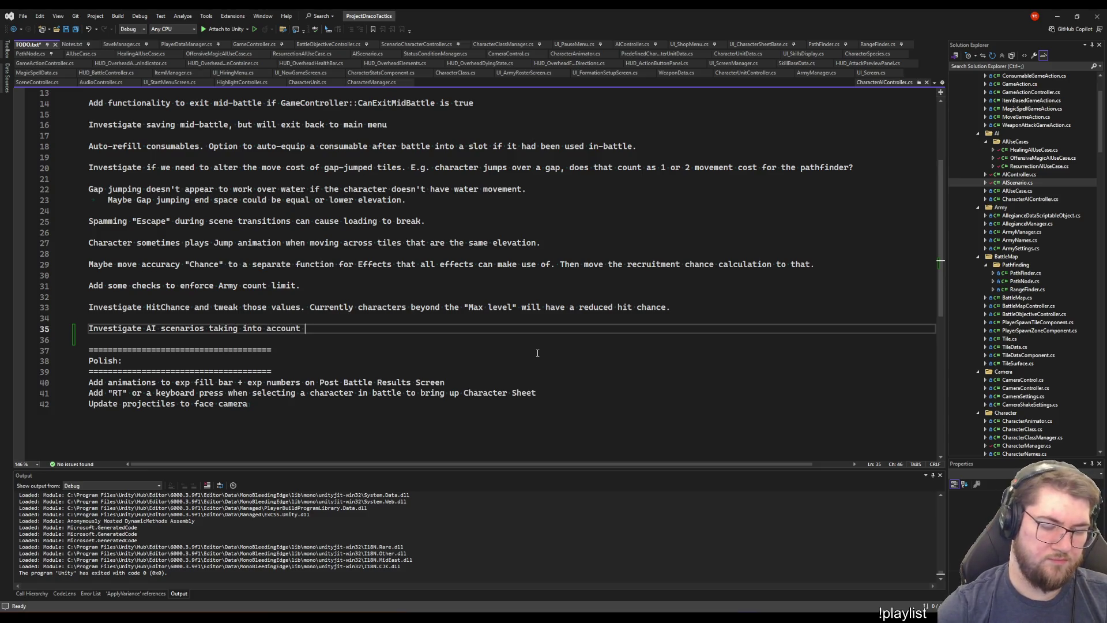
pyautogui.write('hit chance ')
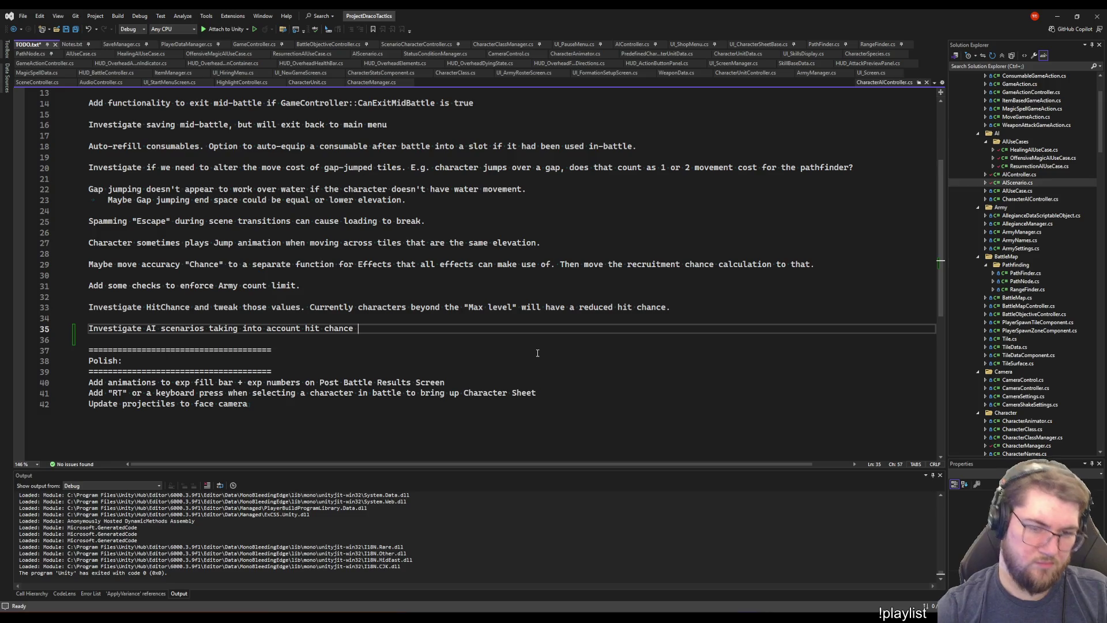
pyautogui.write('for their')
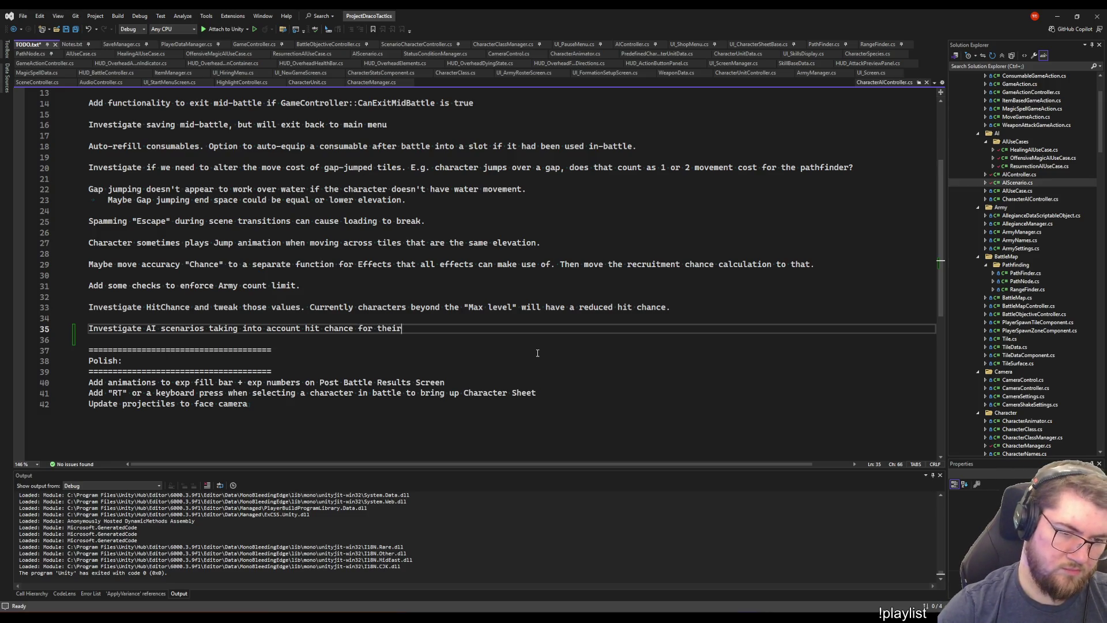
pyautogui.press('BackSpace')
pyautogui.write('r scen')
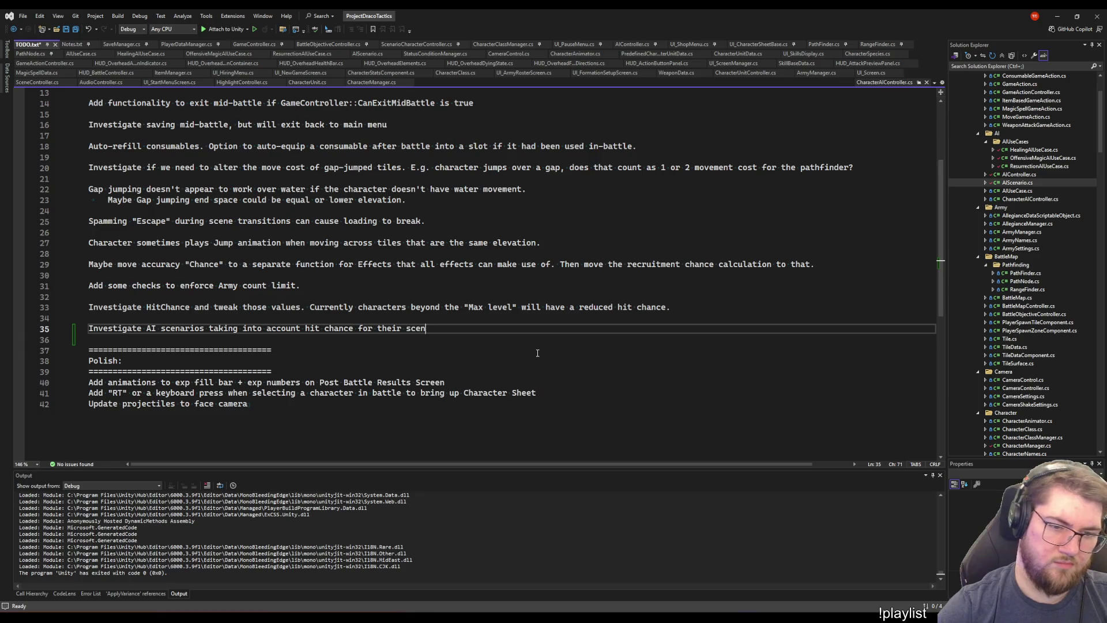
pyautogui.write('ario value.')
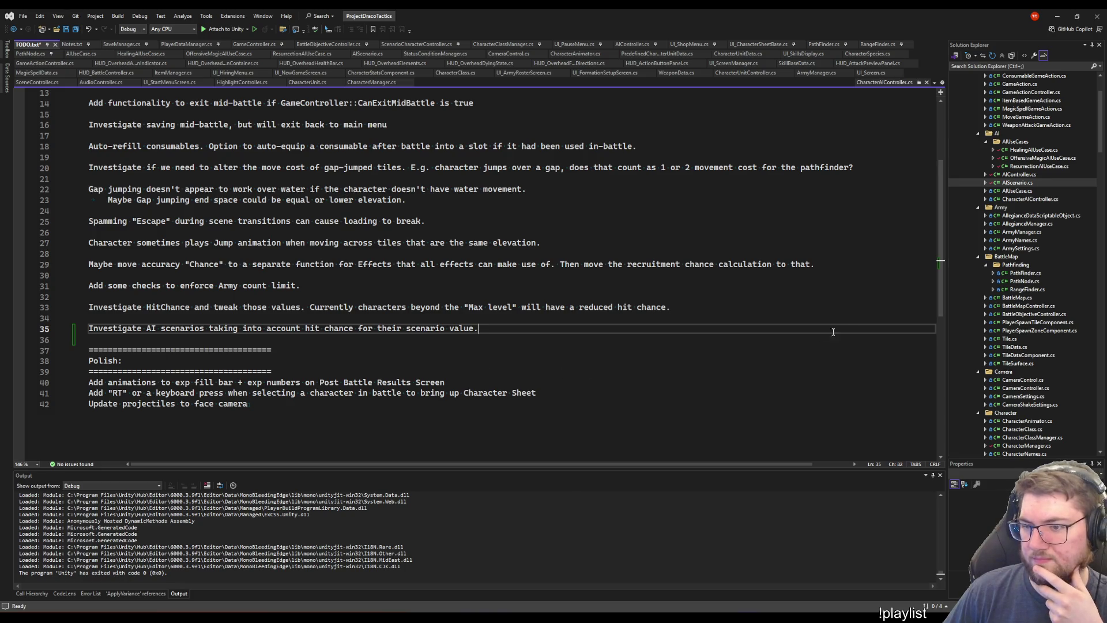
# Return the cursor to the end of the new TODO.txt task on line 35
pyautogui.scroll(-10, 1019, 358)
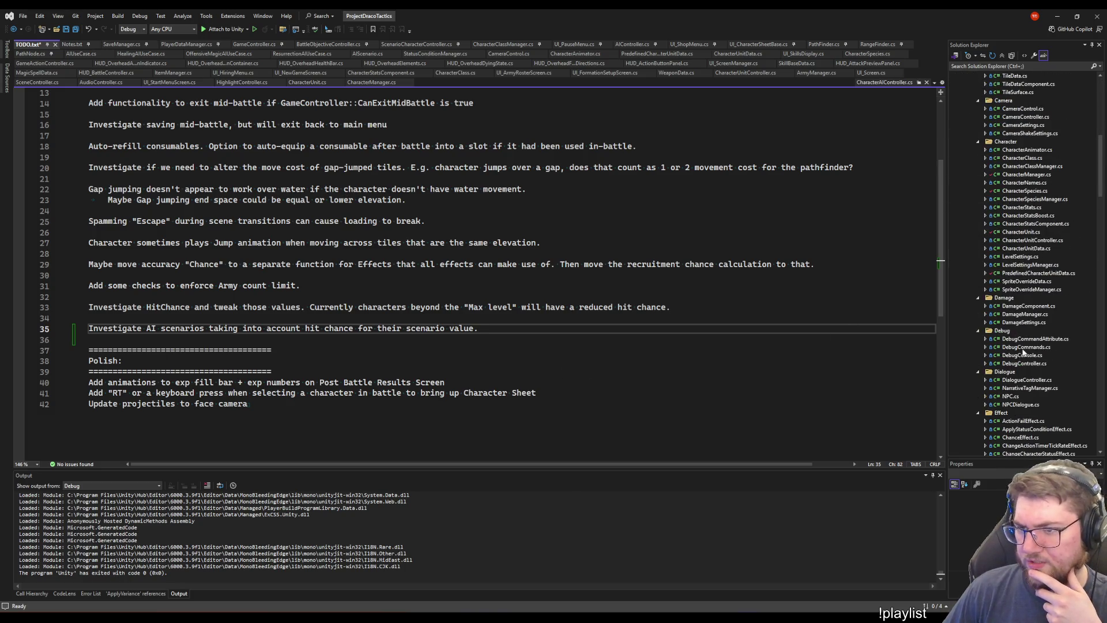
pyautogui.click(928, 232)
pyautogui.press('Left')
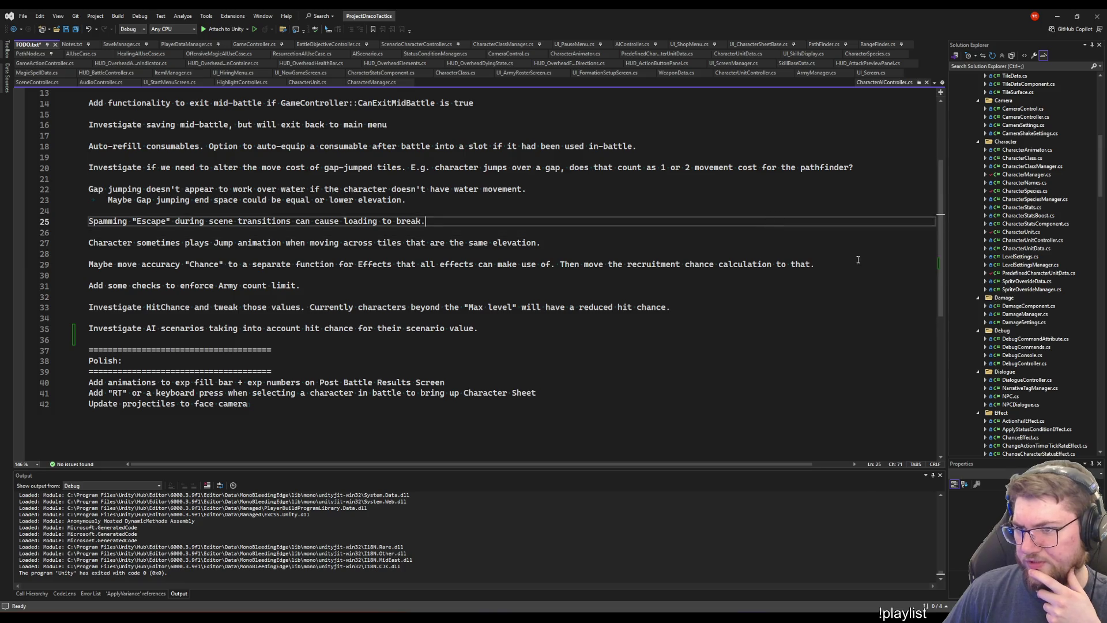
pyautogui.click(804, 335)
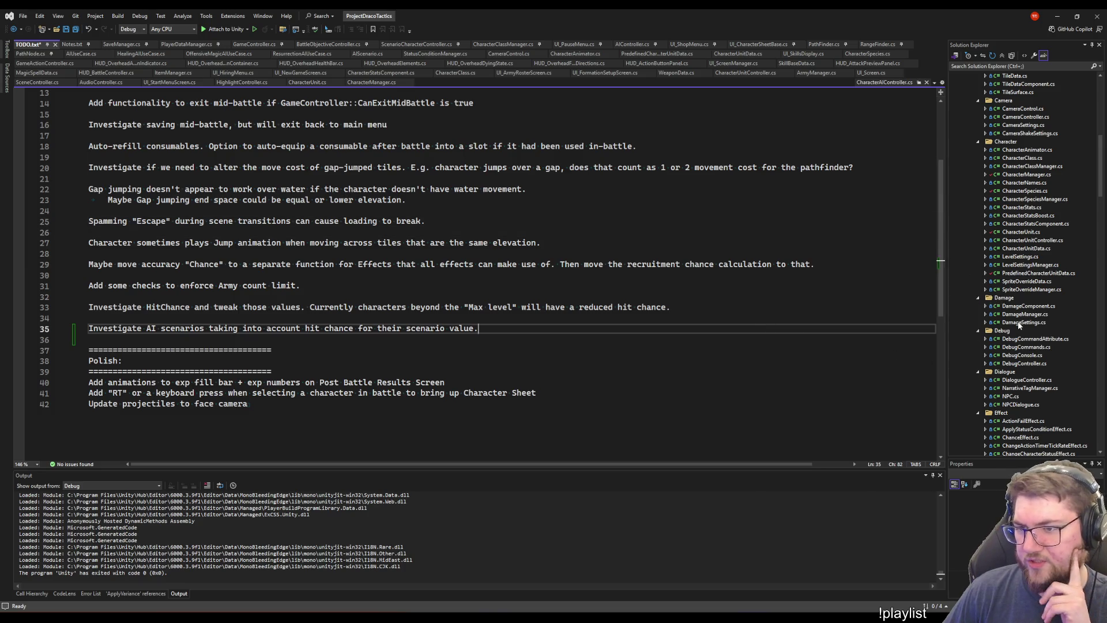
# Scroll the Solution Explorer down to the project's UI folder
pyautogui.scroll(-6, 1019, 326)
pyautogui.scroll(-10, 1020, 326)
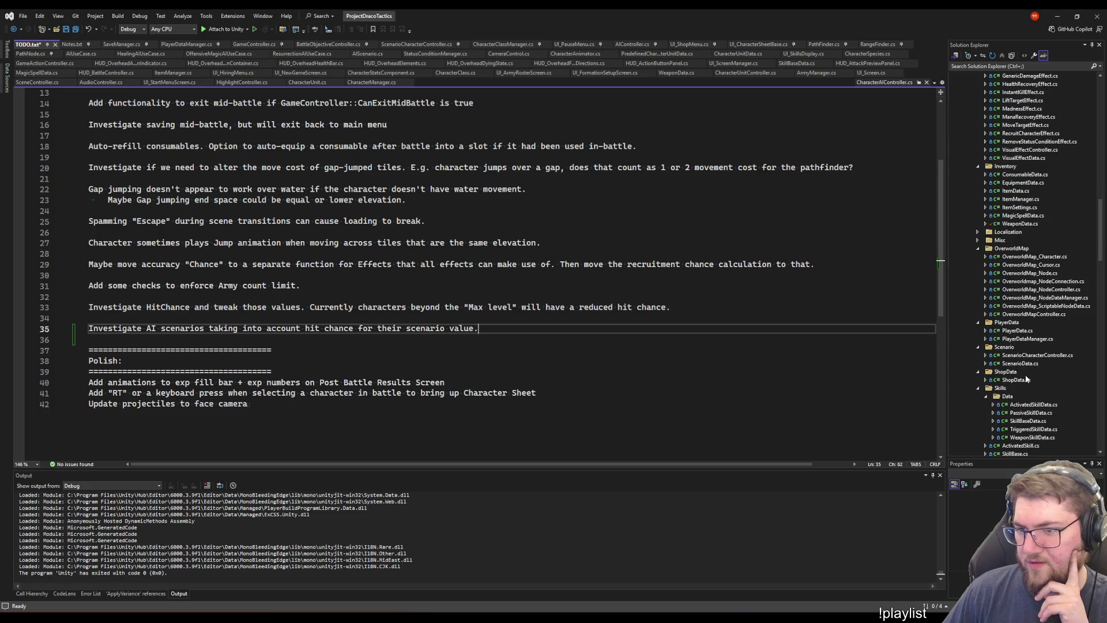
pyautogui.scroll(-12, 1025, 385)
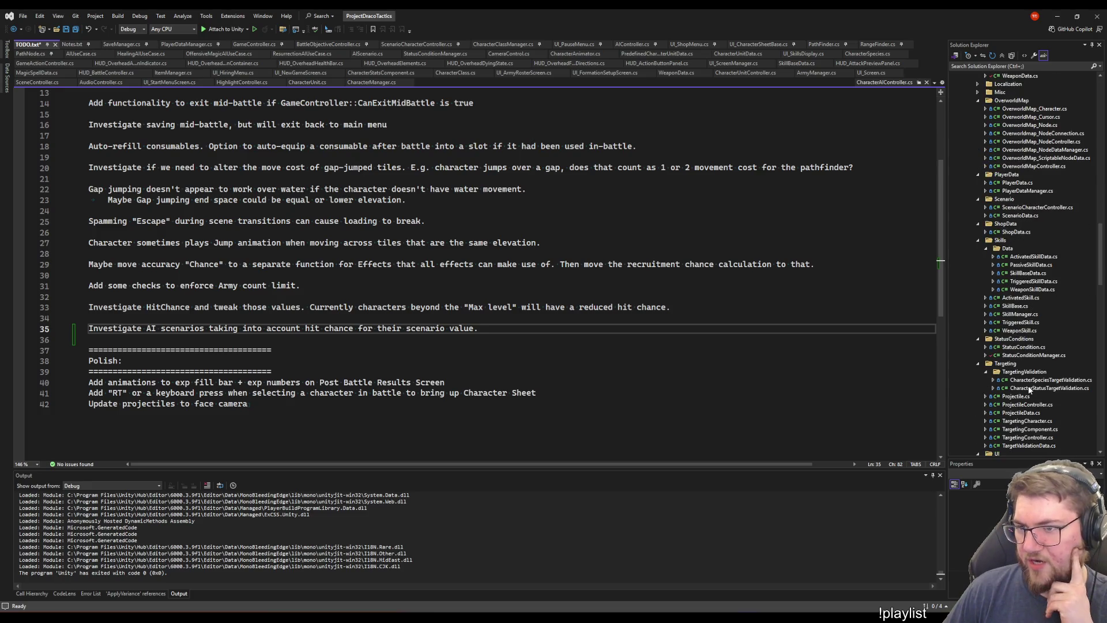
pyautogui.scroll(-4, 1016, 383)
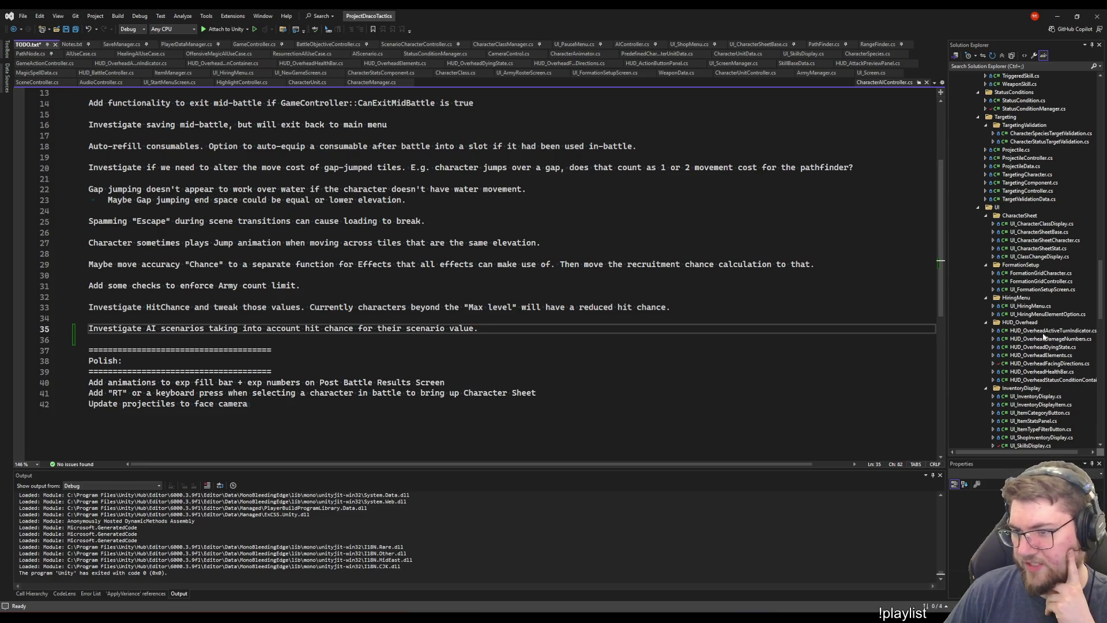
pyautogui.scroll(-4, 1026, 384)
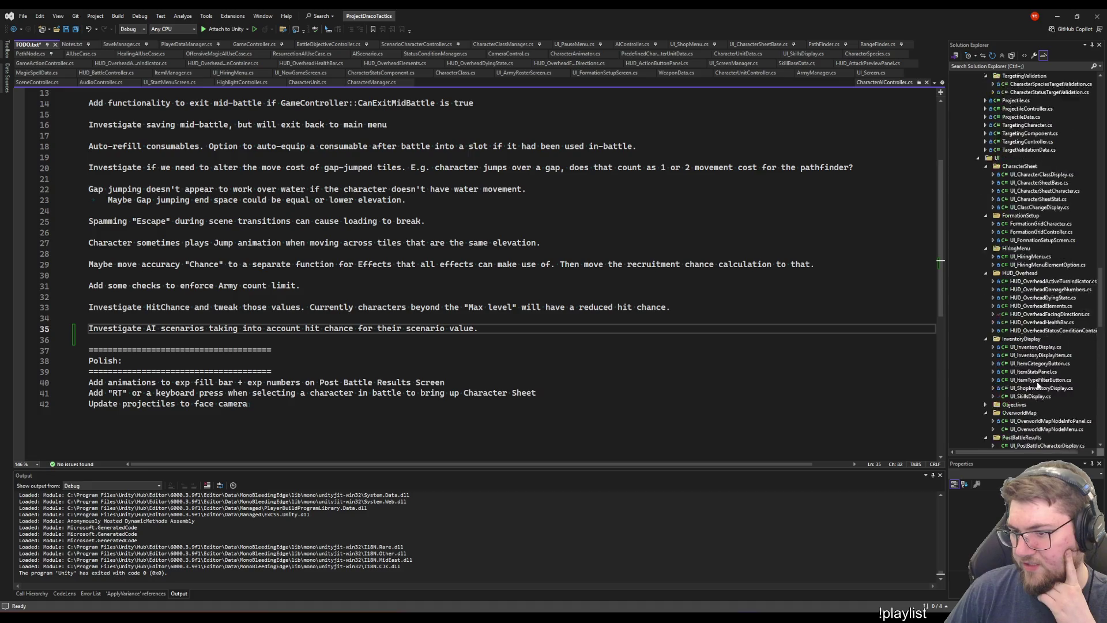
pyautogui.scroll(-5, 1022, 386)
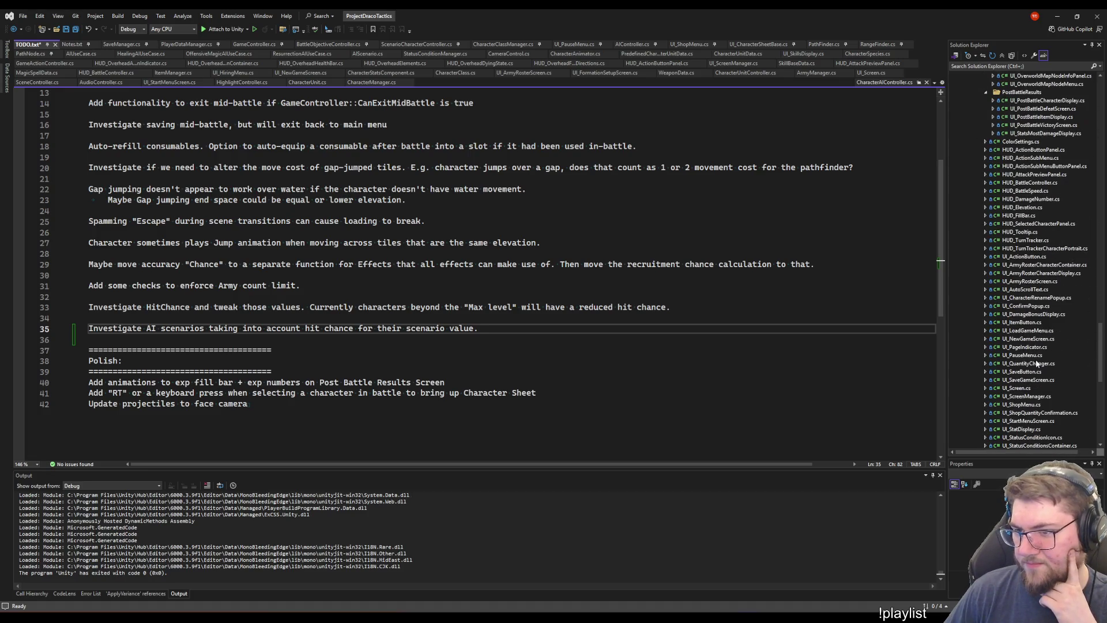
pyautogui.scroll(-6, 1029, 362)
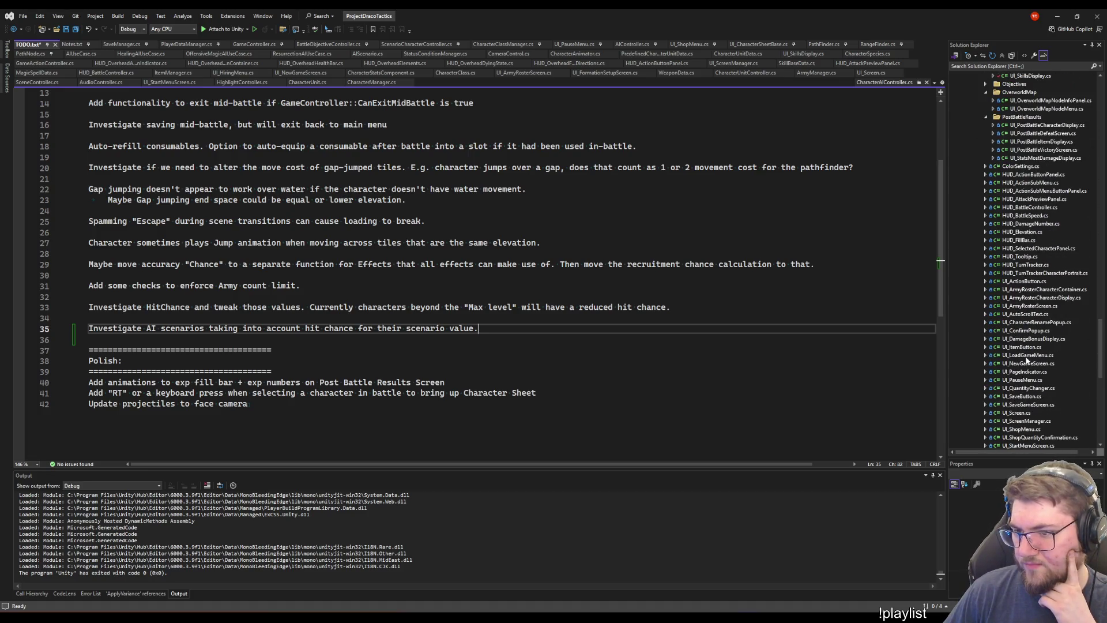
# Open HUD_AttackPreviewPanel.cs and scroll up to the SetTargetedUnit code
pyautogui.doubleClick(1033, 199)
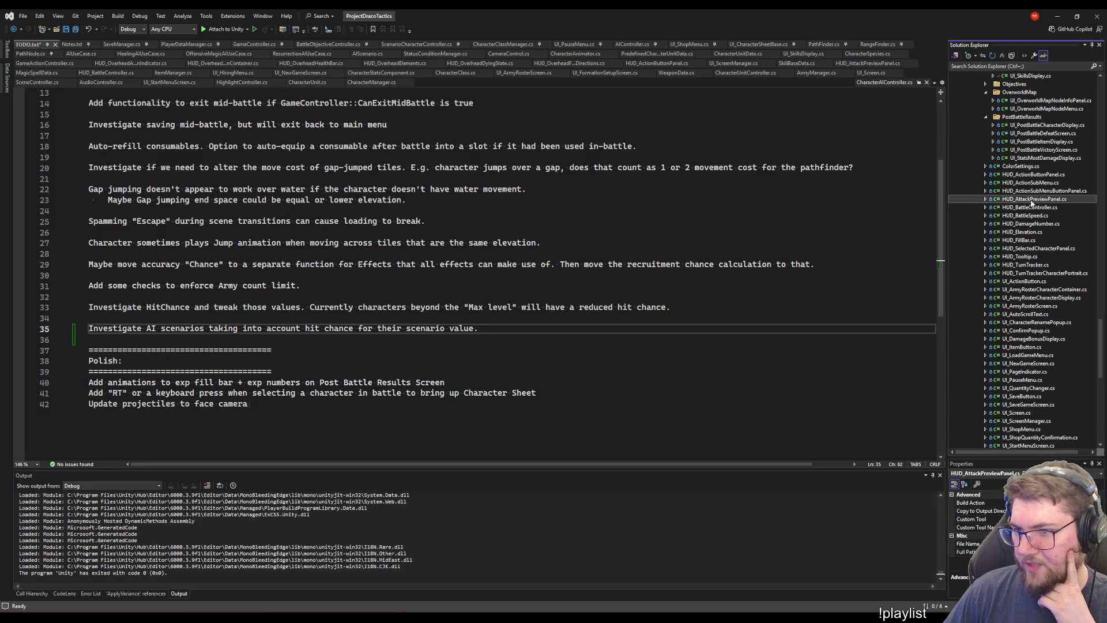
pyautogui.scroll(-17, 409, 263)
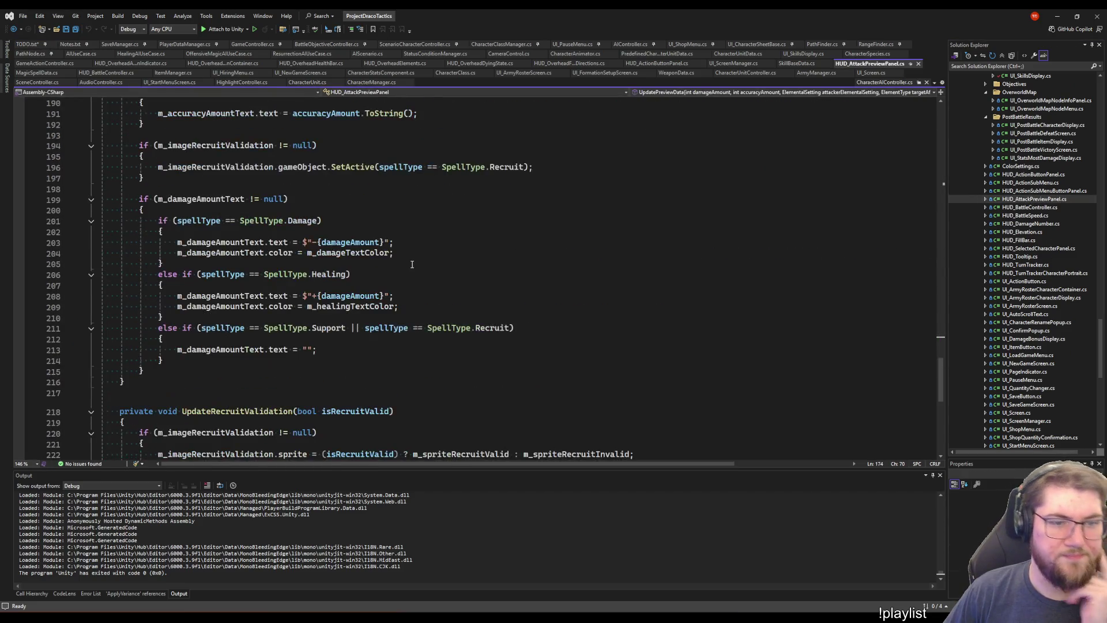
pyautogui.scroll(20, 409, 263)
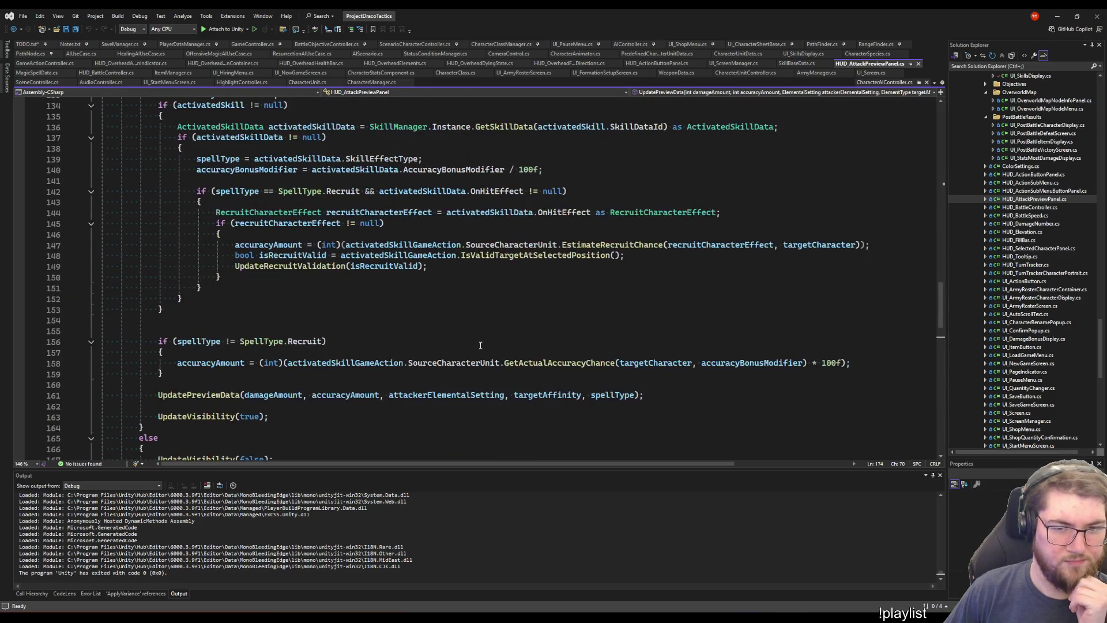
pyautogui.scroll(15, 451, 265)
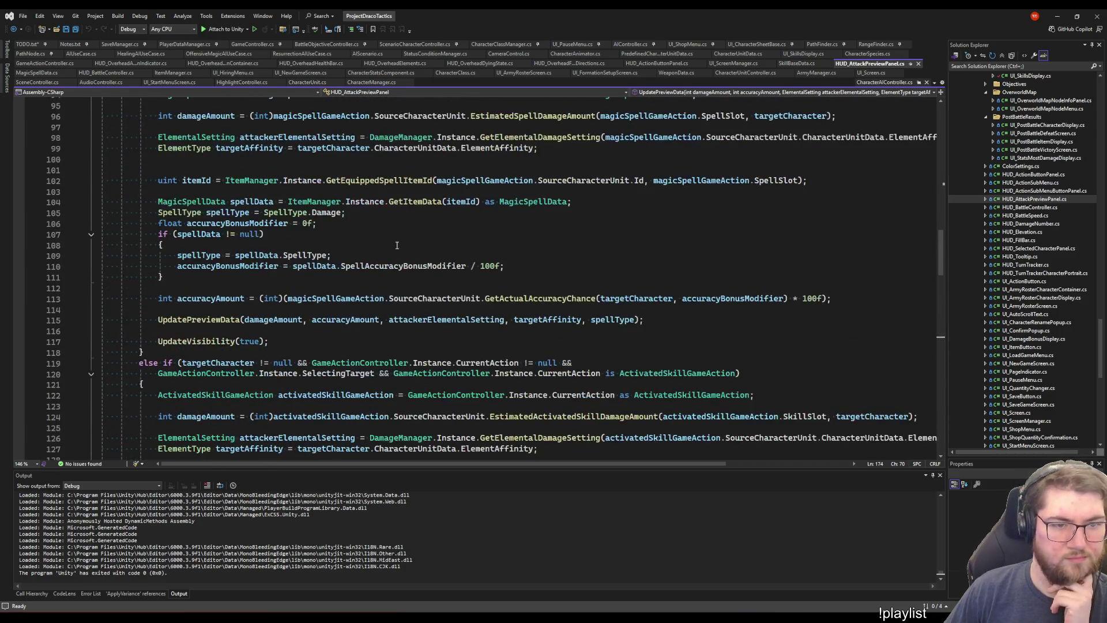
pyautogui.scroll(4, 452, 304)
# Go to the definition of GetActualAccuracyChance from the weapon attack branch on line 82
pyautogui.click(179, 299)
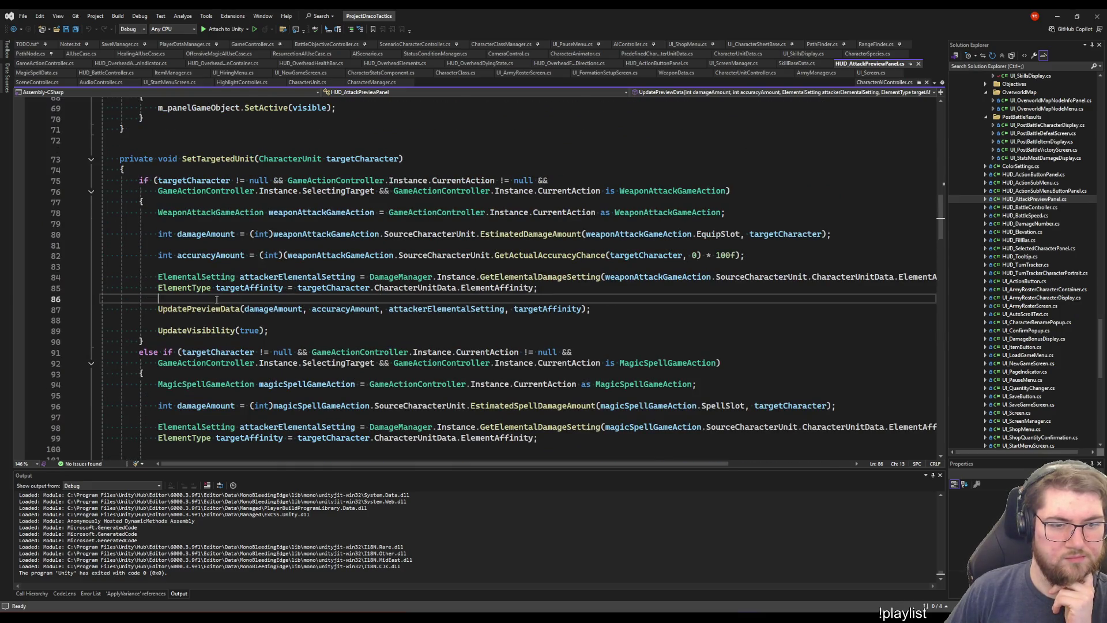
pyautogui.rightClick(524, 257)
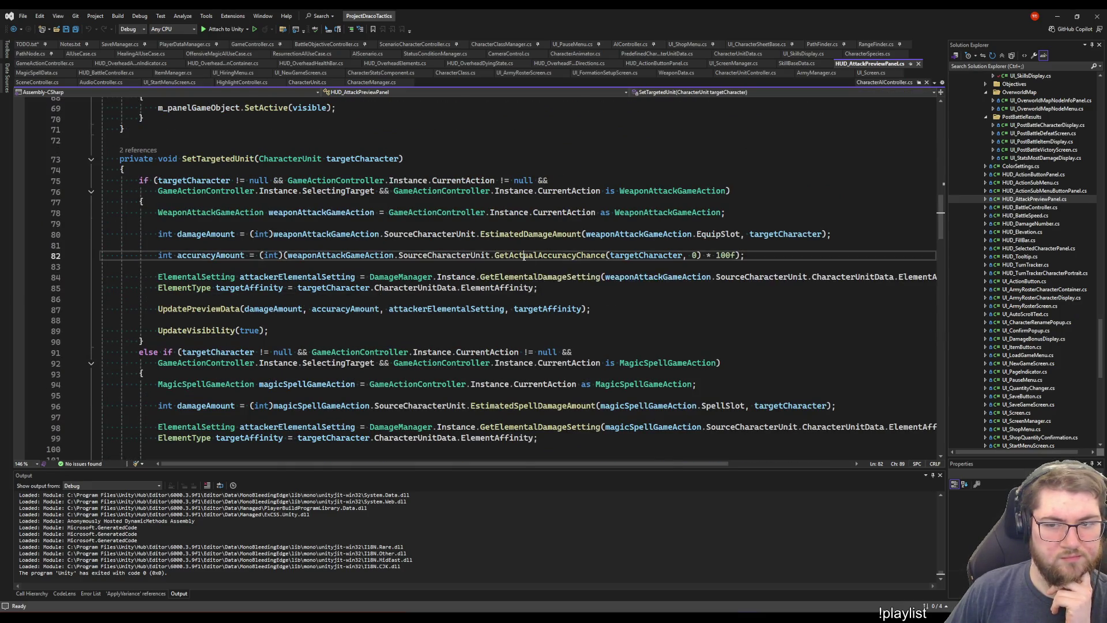
pyautogui.click(561, 318)
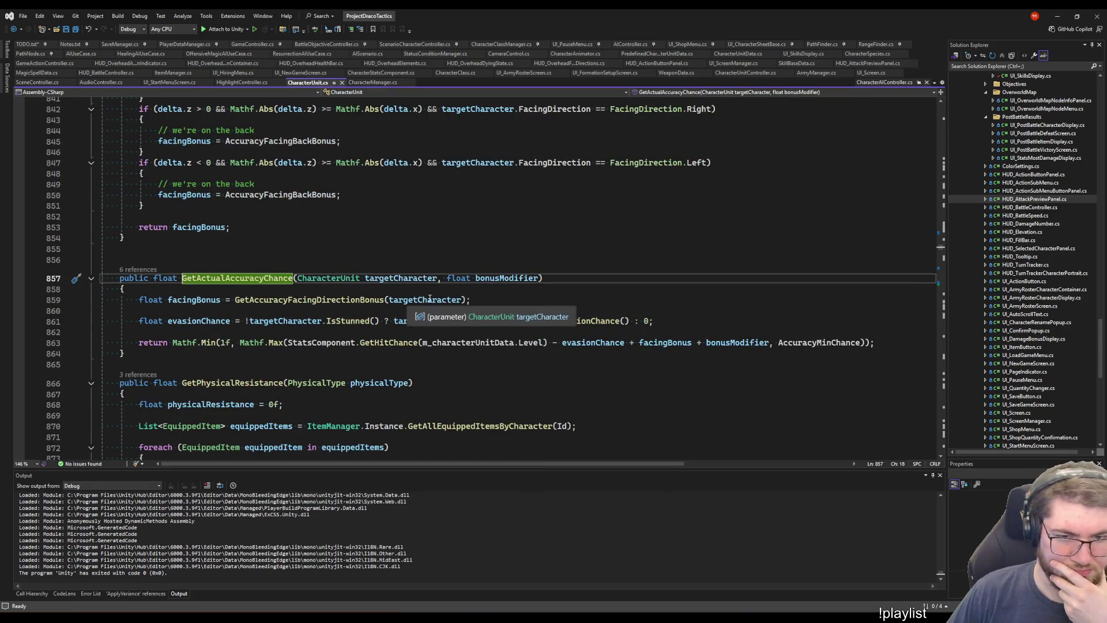
pyautogui.click(426, 300)
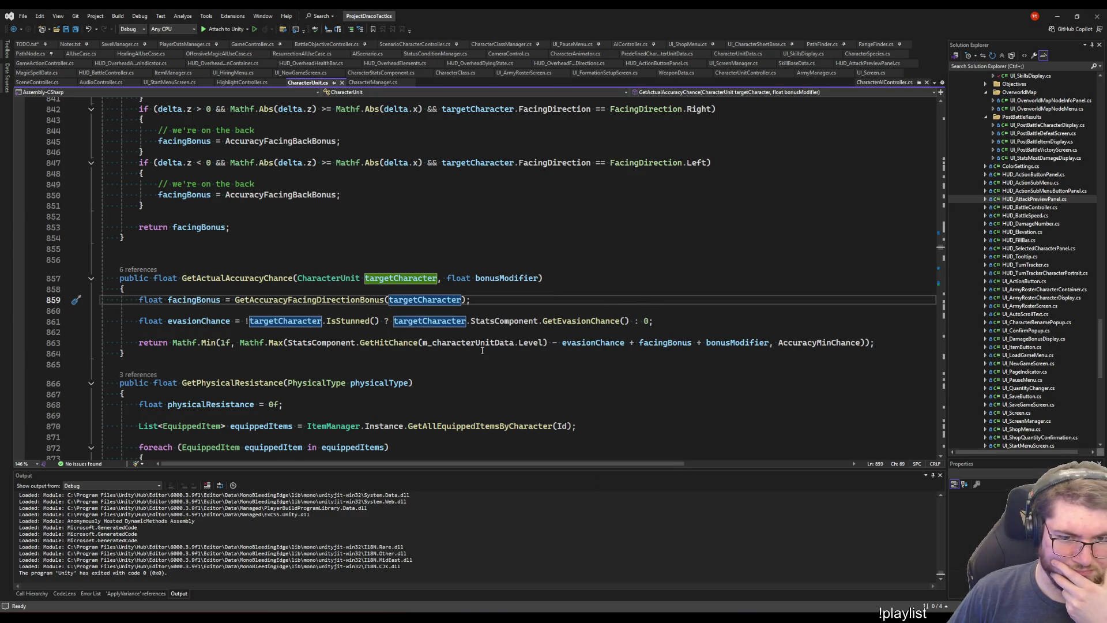
pyautogui.click(608, 342)
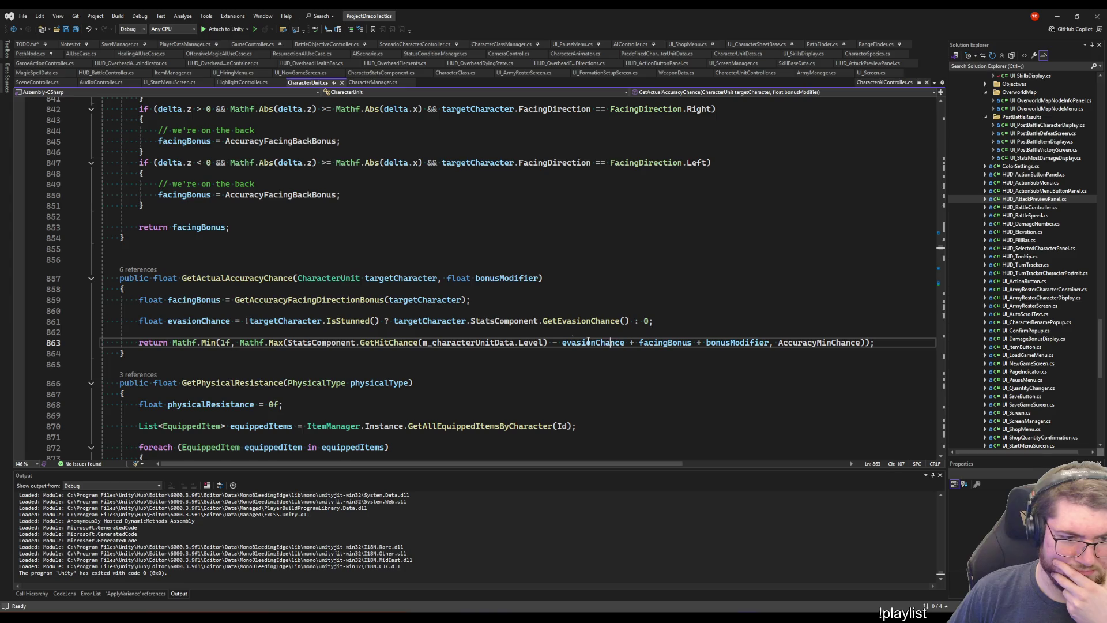
pyautogui.rightClick(311, 304)
pyautogui.click(278, 300)
pyautogui.rightClick(278, 300)
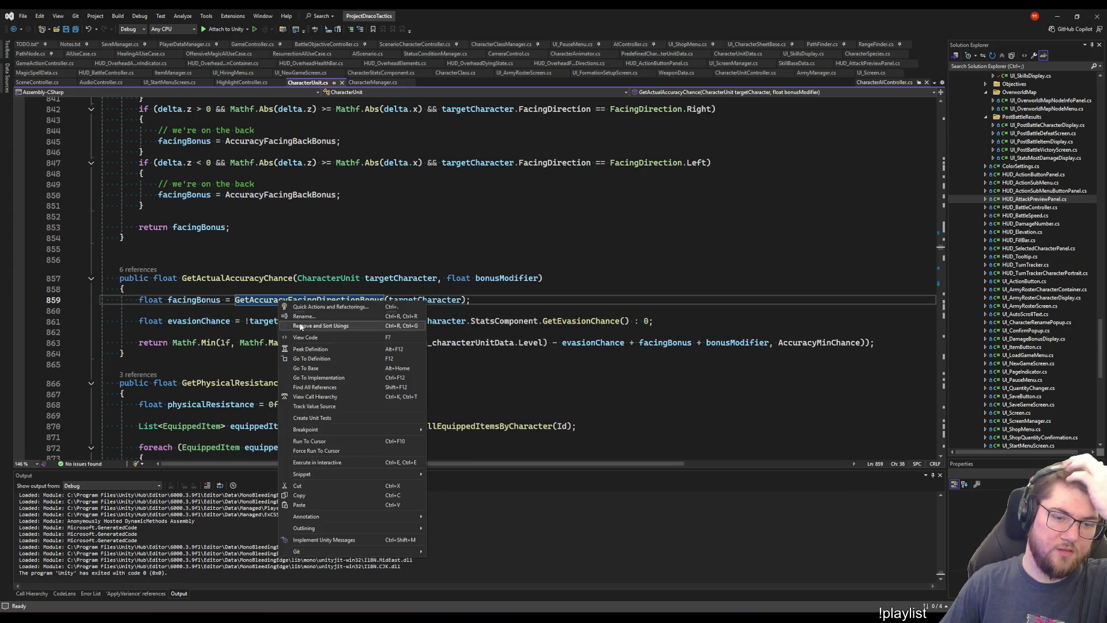
pyautogui.click(321, 357)
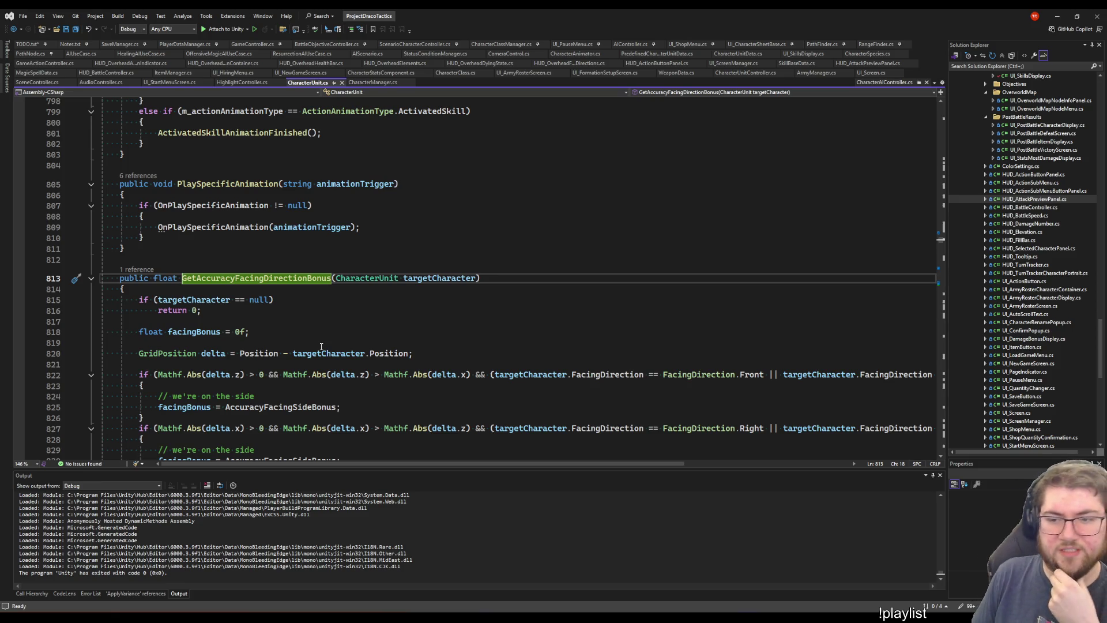
pyautogui.scroll(-6, 322, 346)
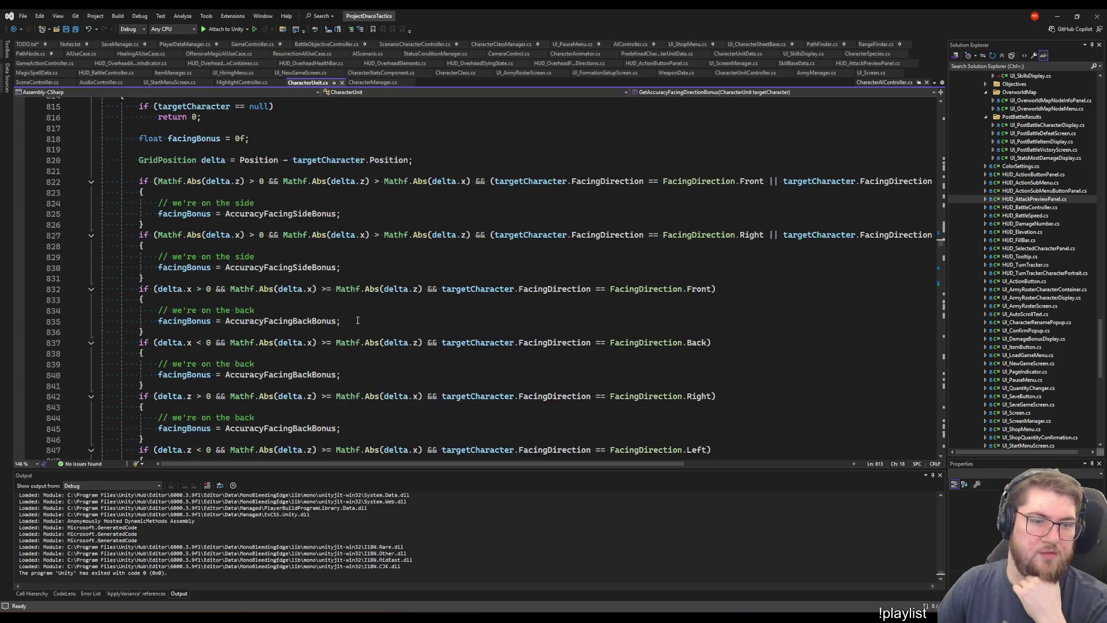
pyautogui.scroll(1, 369, 321)
pyautogui.scroll(-1, 394, 322)
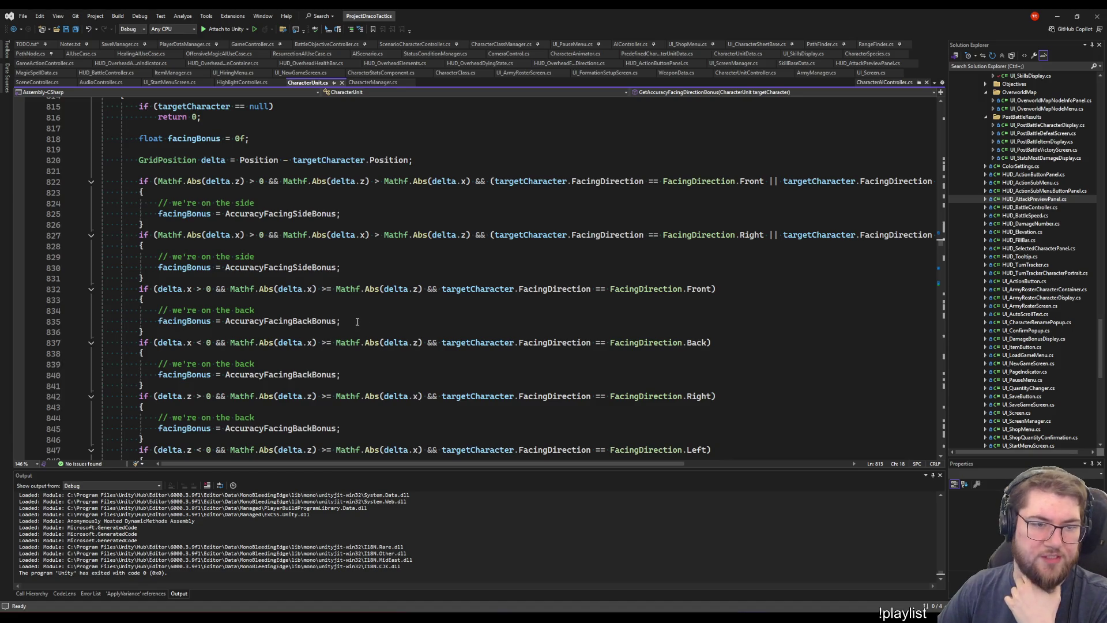
pyautogui.scroll(1, 356, 321)
pyautogui.scroll(-8, 358, 329)
pyautogui.scroll(11, 358, 337)
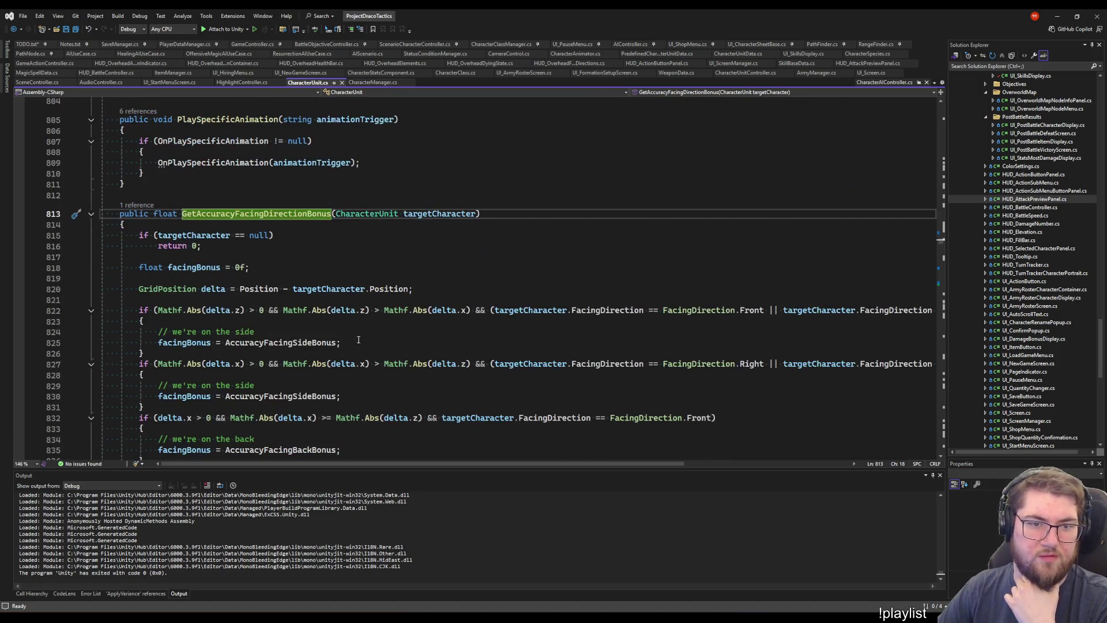
pyautogui.scroll(-5, 403, 372)
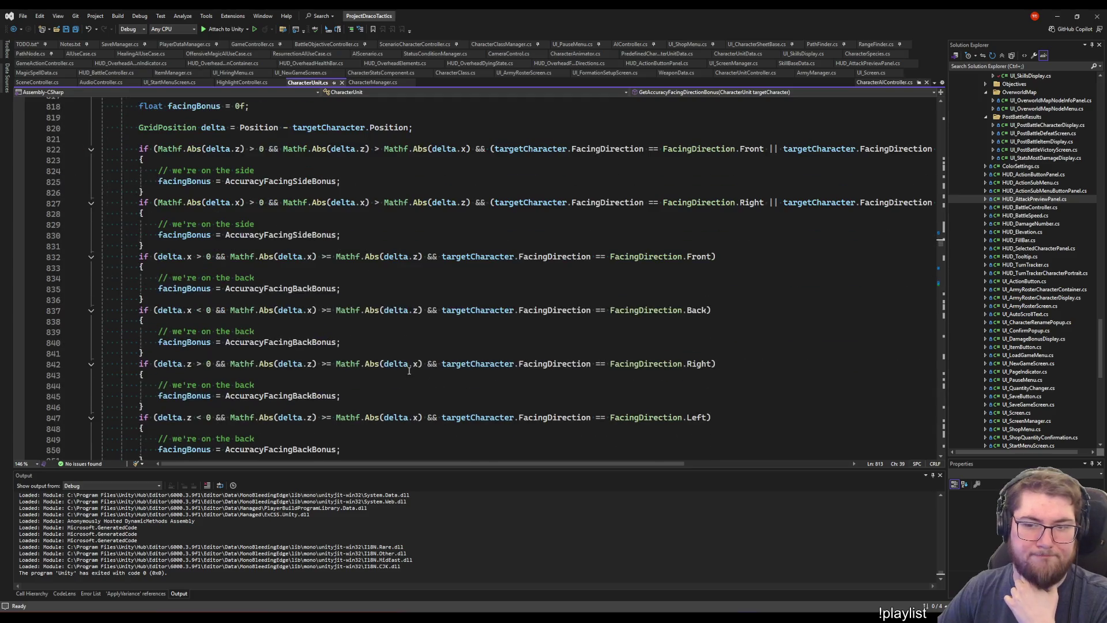
pyautogui.scroll(-9, 402, 325)
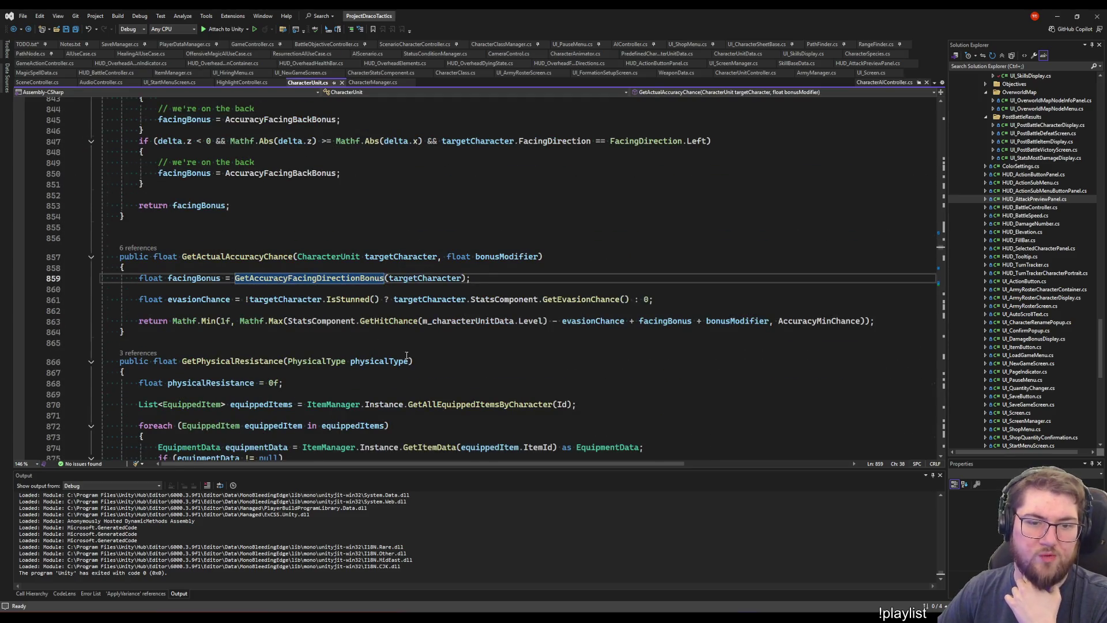
pyautogui.scroll(16, 319, 296)
pyautogui.click(255, 361)
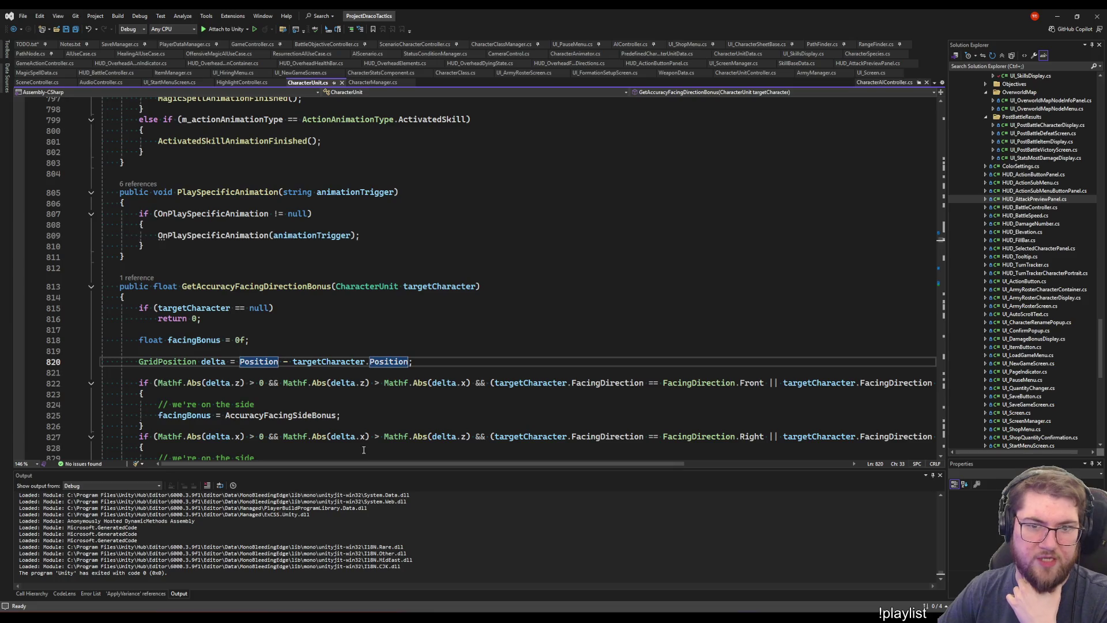
pyautogui.click(489, 283)
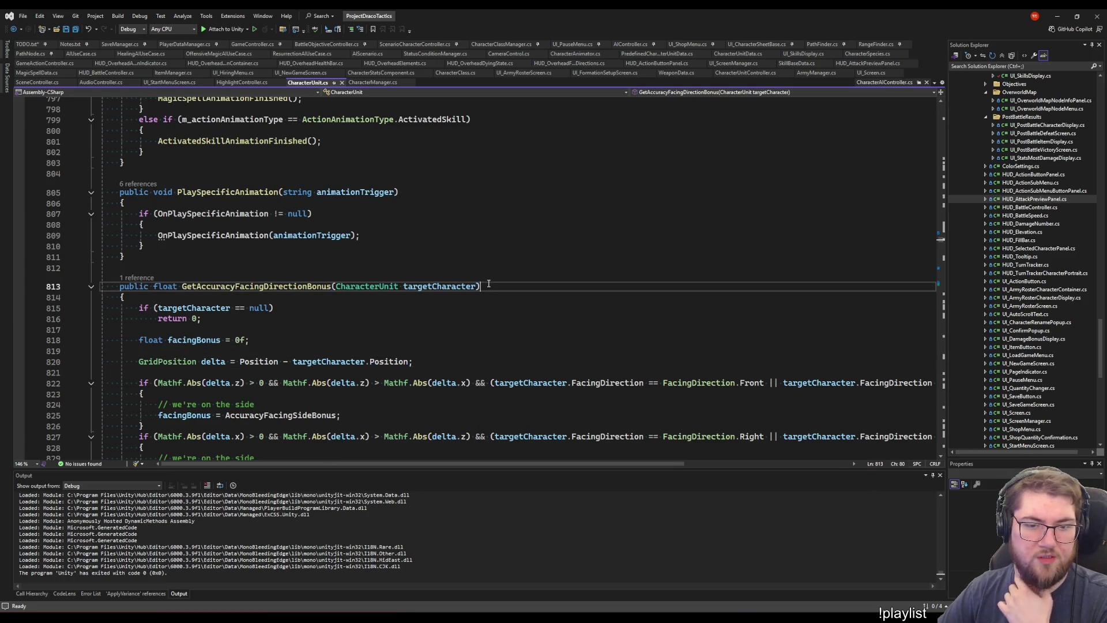
pyautogui.click(255, 362)
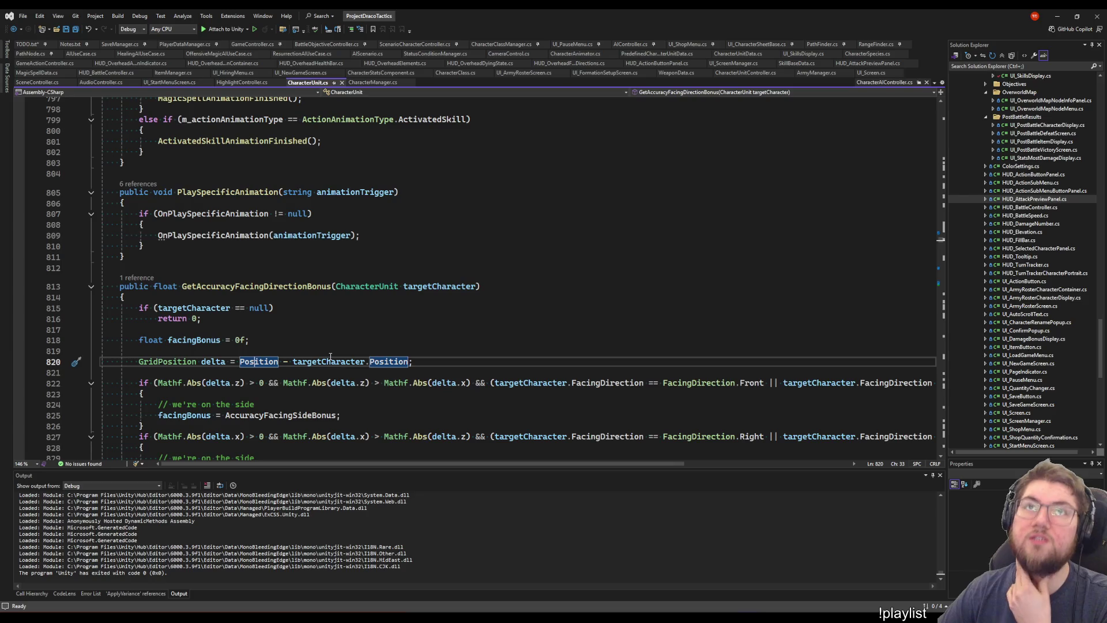
pyautogui.hotkey('ctrl', '-')
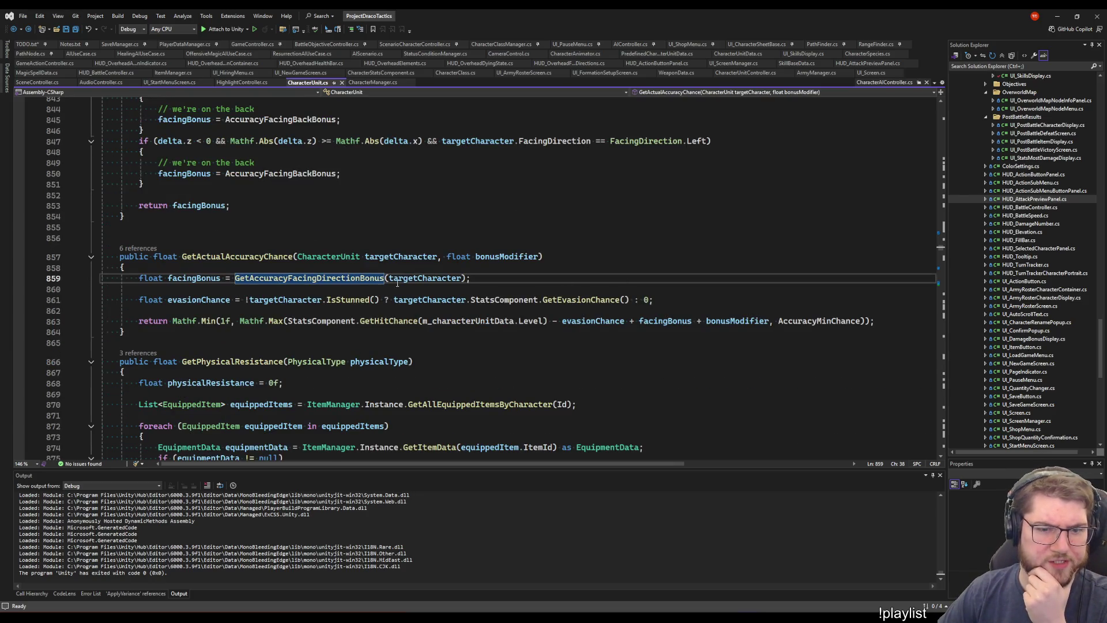
pyautogui.click(252, 257)
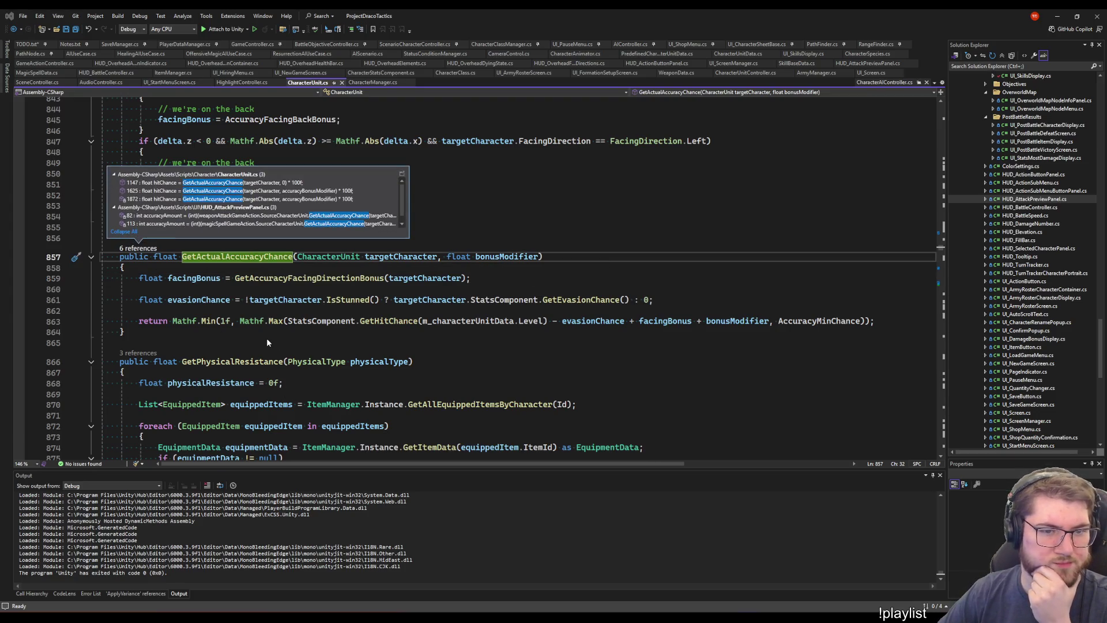
pyautogui.click(274, 268)
pyautogui.click(274, 279)
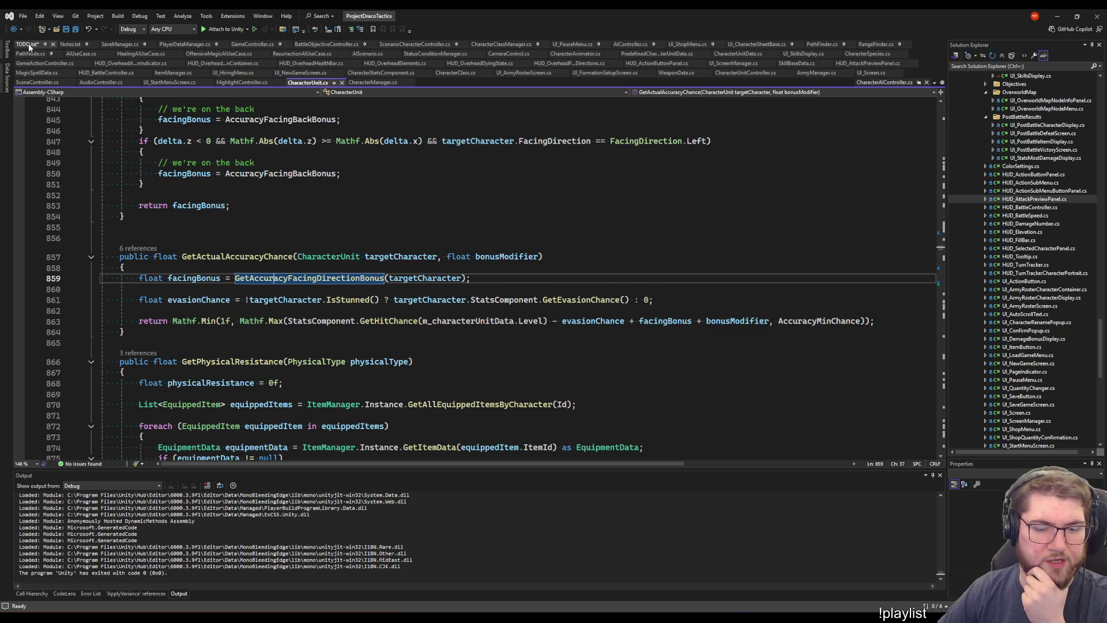
# Highlight m_characterUnitData usages, save CharacterUnit.cs, and zoom the editor out twice
pyautogui.click(488, 320)
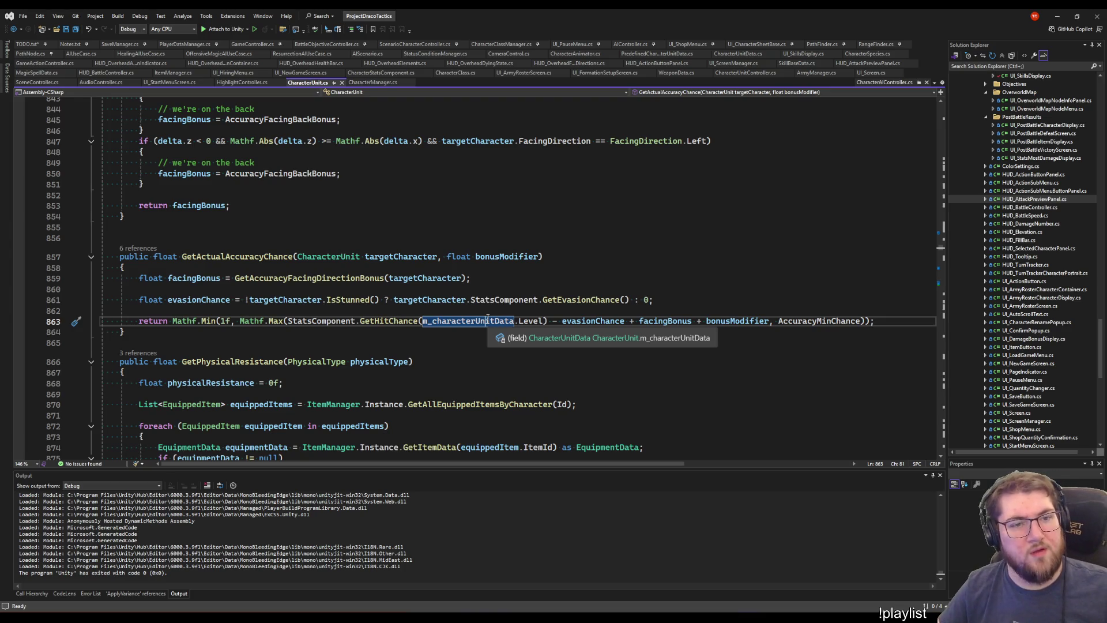
pyautogui.hotkey('ctrl', 's')
pyautogui.hotkey('ctrl', '-')
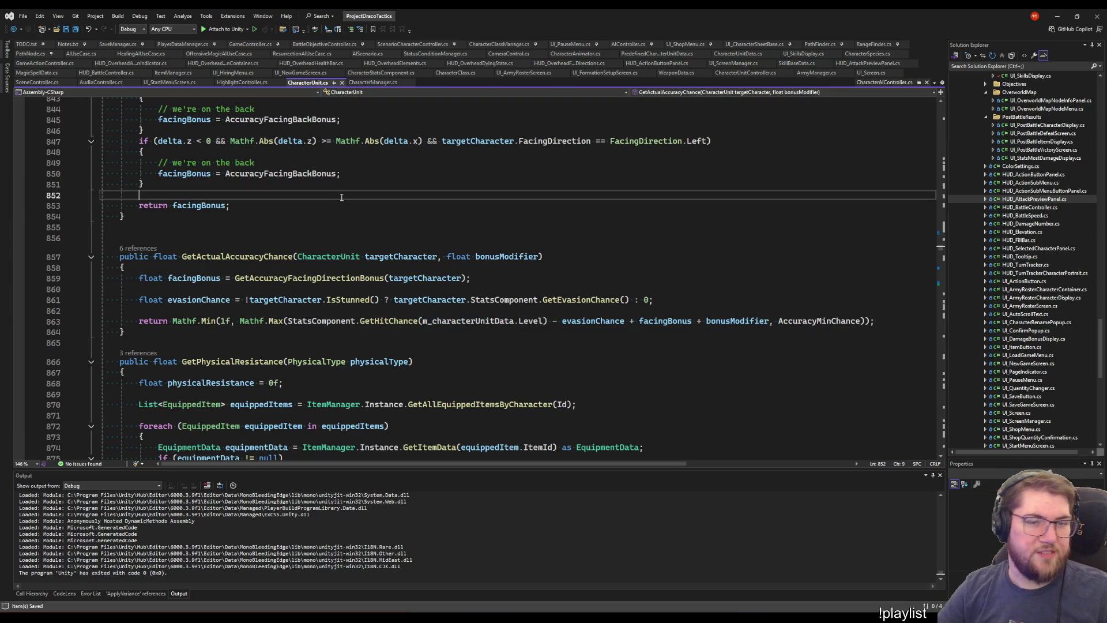
pyautogui.hotkey('ctrl', '-')
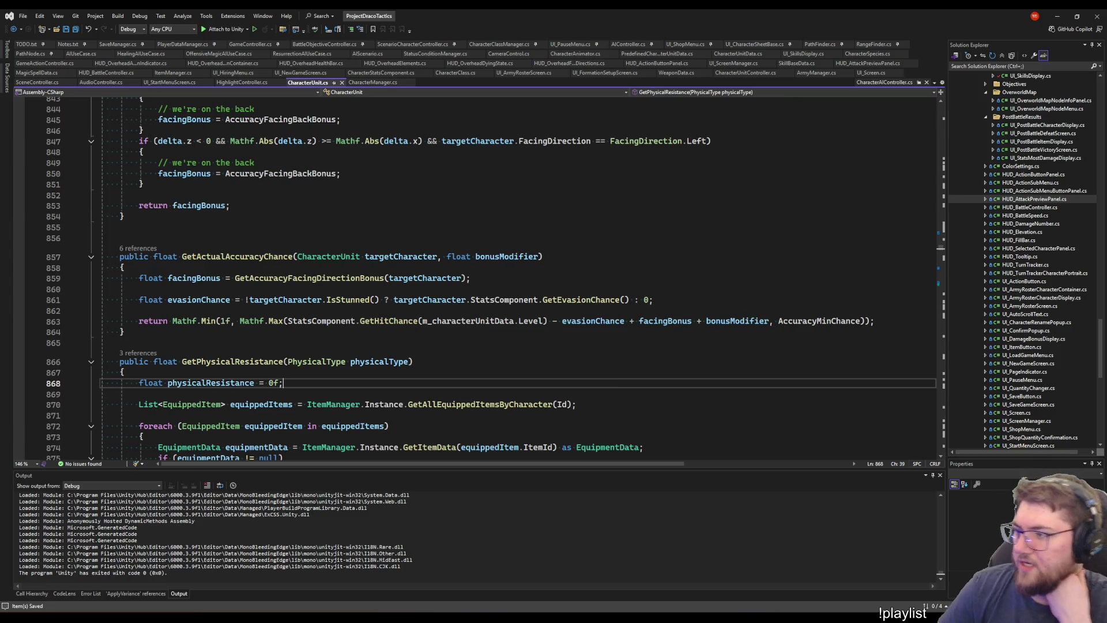